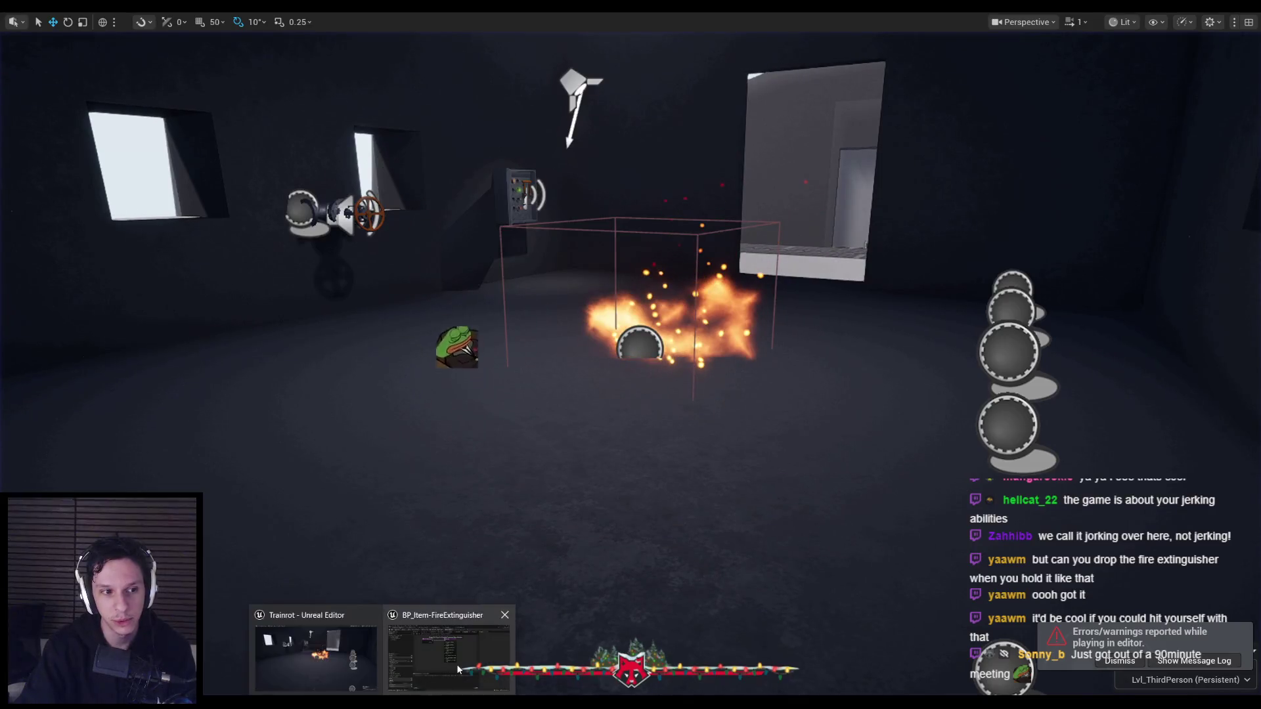
Lower the extinguisher StaticMesh's Center Of Mass Offset Z from -25, then resume play with F8
click(458, 619)
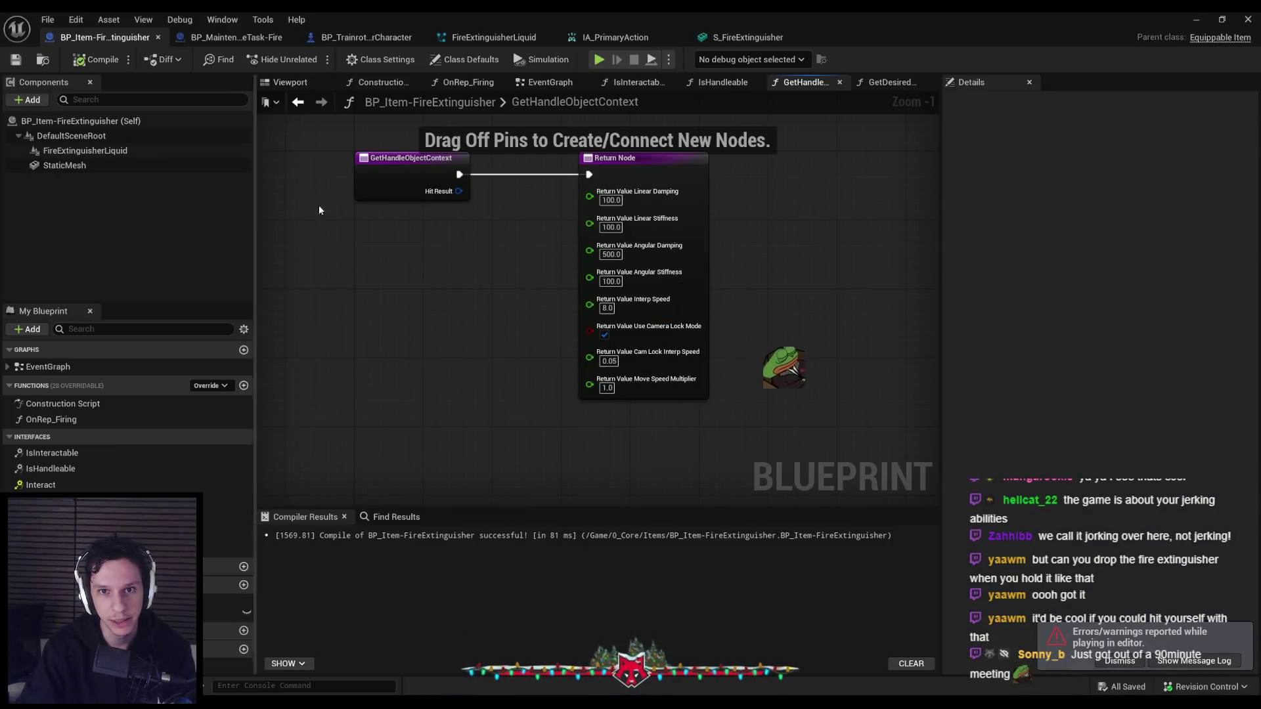
click(82, 167)
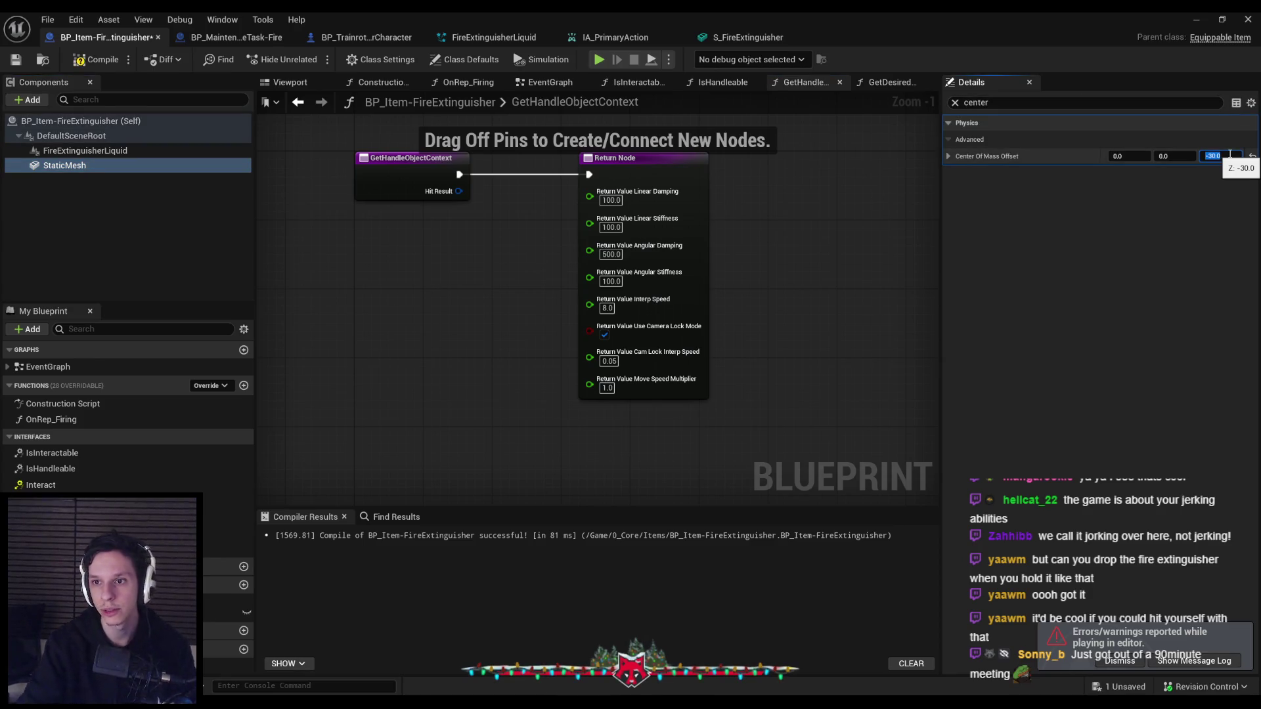
click(1192, 18)
key(F8)
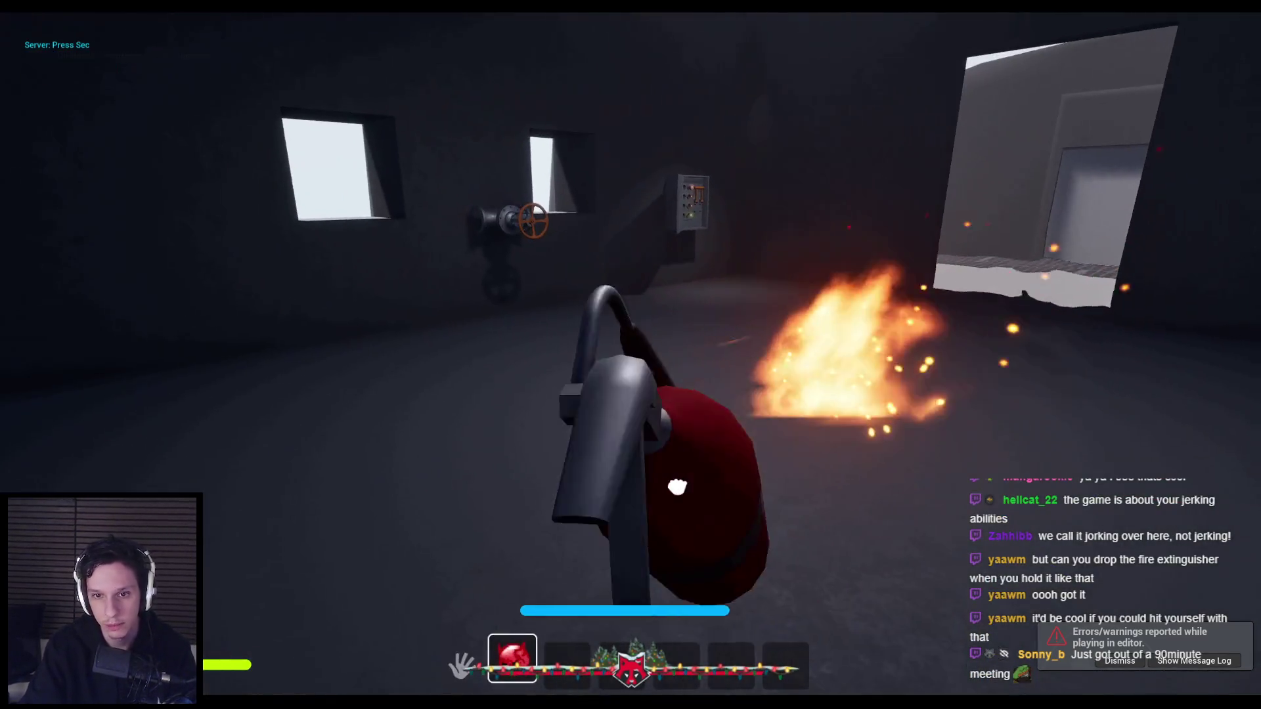
Spray a foam burst, drop the extinguisher, pull the tank door open and re-equip it
mouse_move(677, 486)
mouse_down()
mouse_move(663, 578)
mouse_move(677, 594)
mouse_move(740, 301)
mouse_move(636, 560)
mouse_move(523, 470)
mouse_move(510, 419)
mouse_move(510, 318)
mouse_move(561, 323)
mouse_move(633, 501)
mouse_move(650, 428)
mouse_move(517, 262)
mouse_move(543, 198)
mouse_up()
click(630, 355)
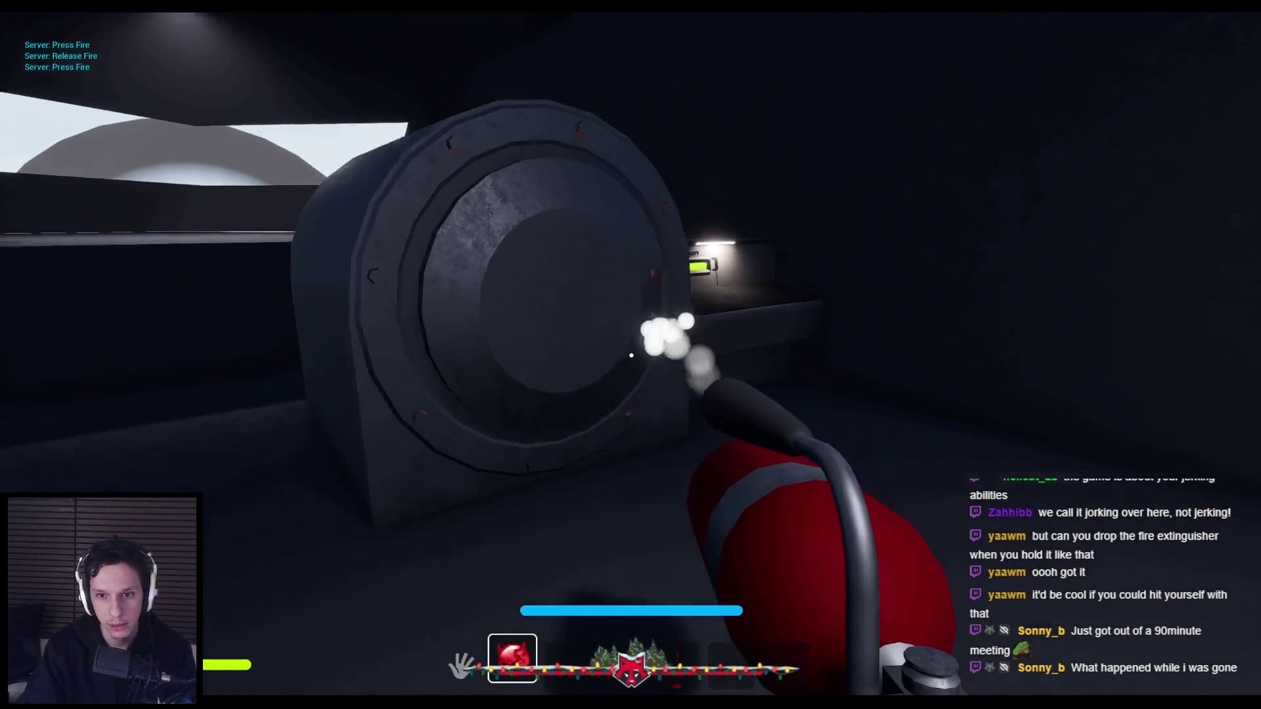
key(q)
mouse_move(630, 356)
mouse_down()
mouse_move(808, 301)
mouse_move(808, 444)
mouse_up()
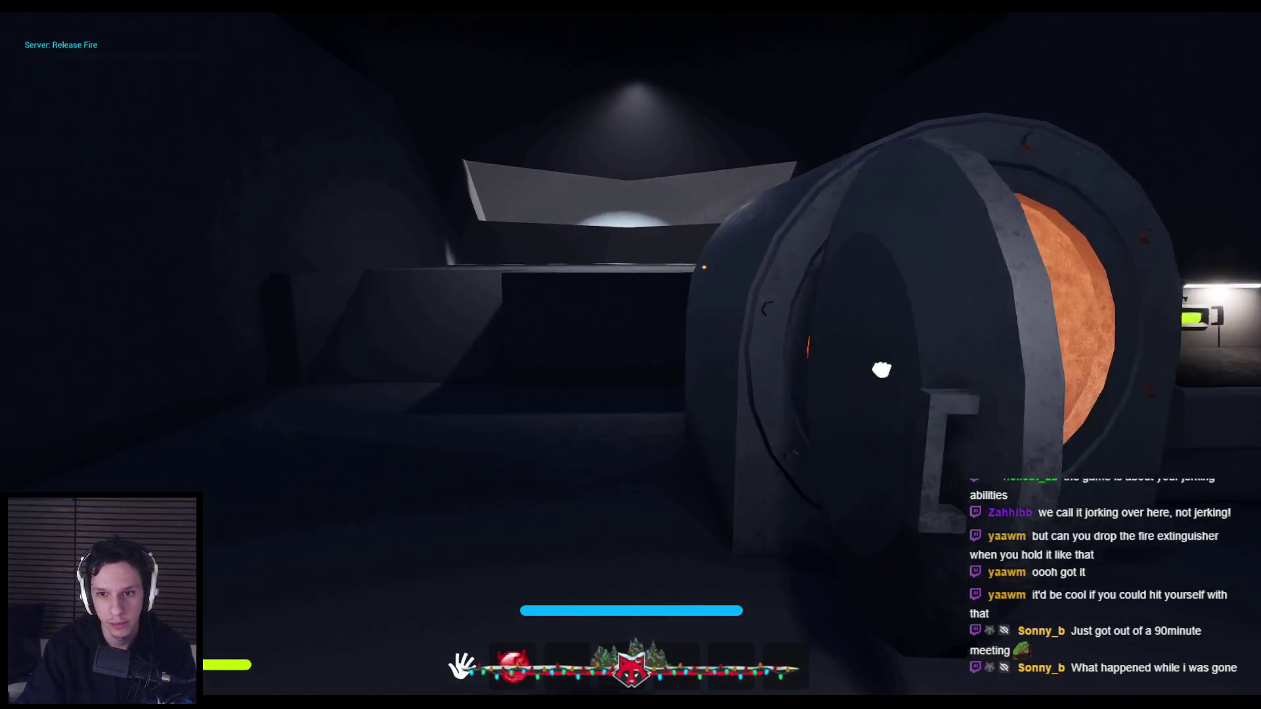
key(1)
right_click(630, 356)
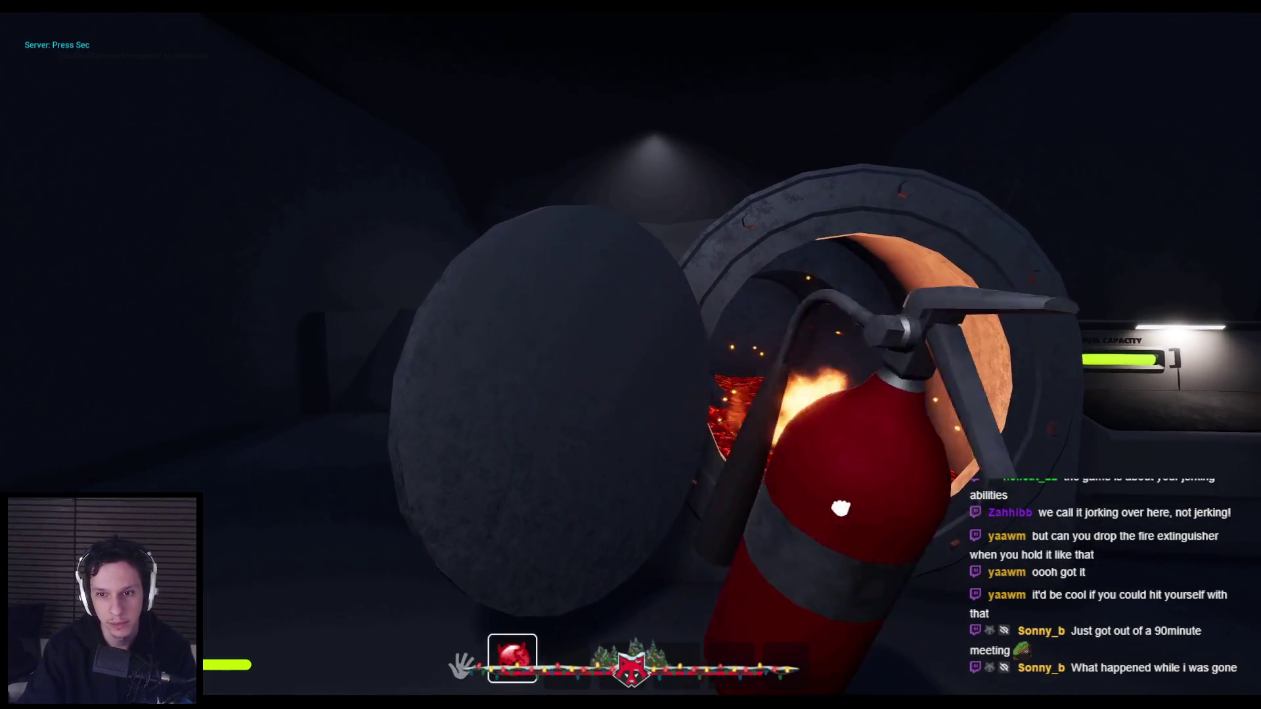
Move in and out of the lava tank, spraying foam toward its opening
key(w)
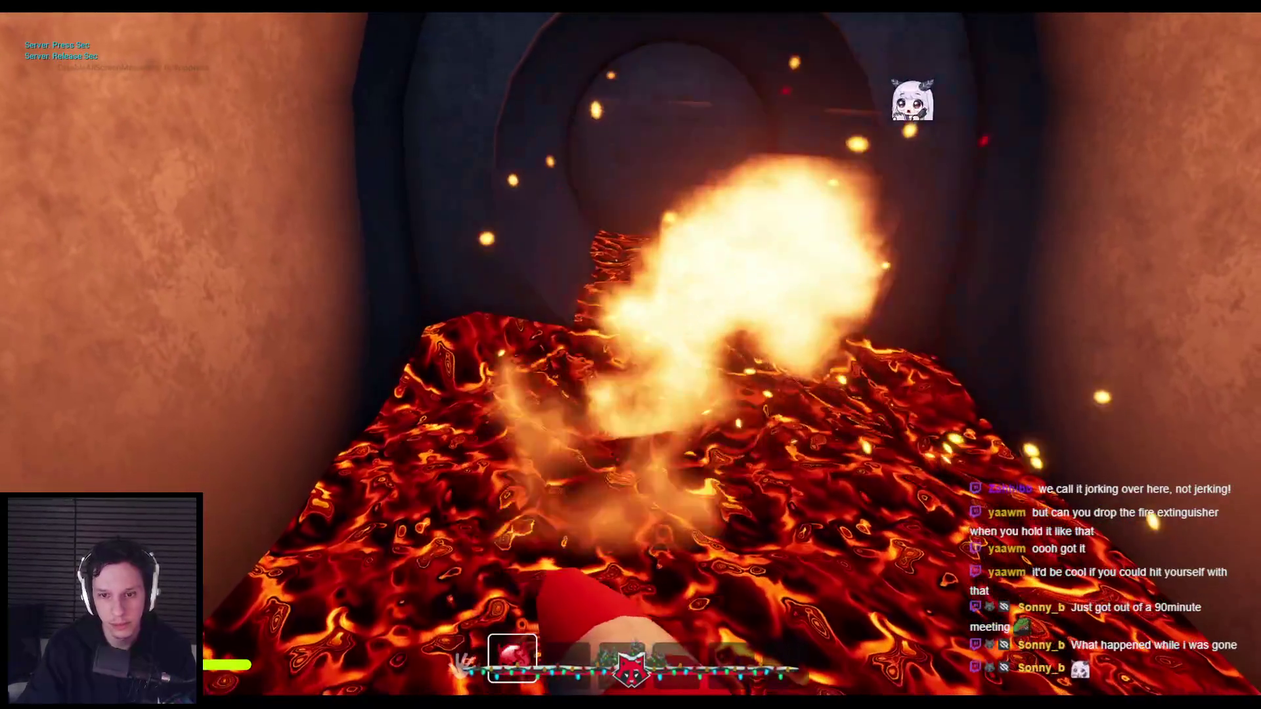
key(s)
click(631, 355)
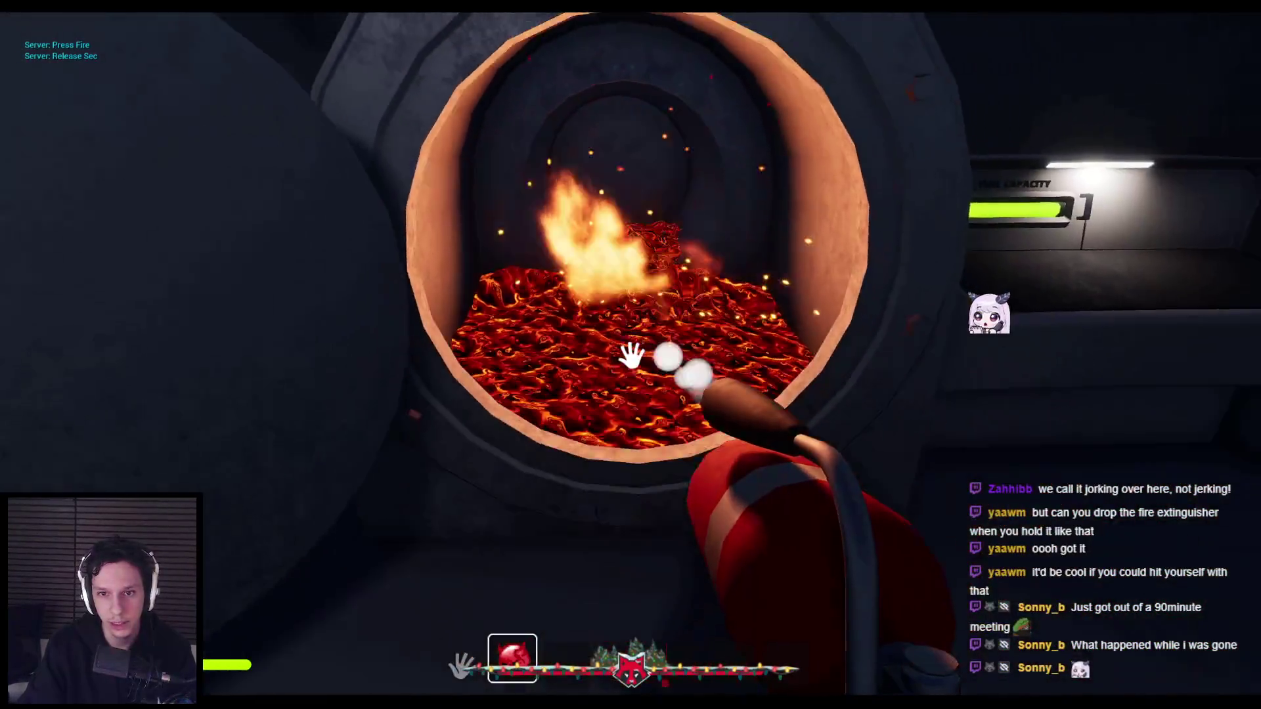
right_click(631, 356)
key(w)
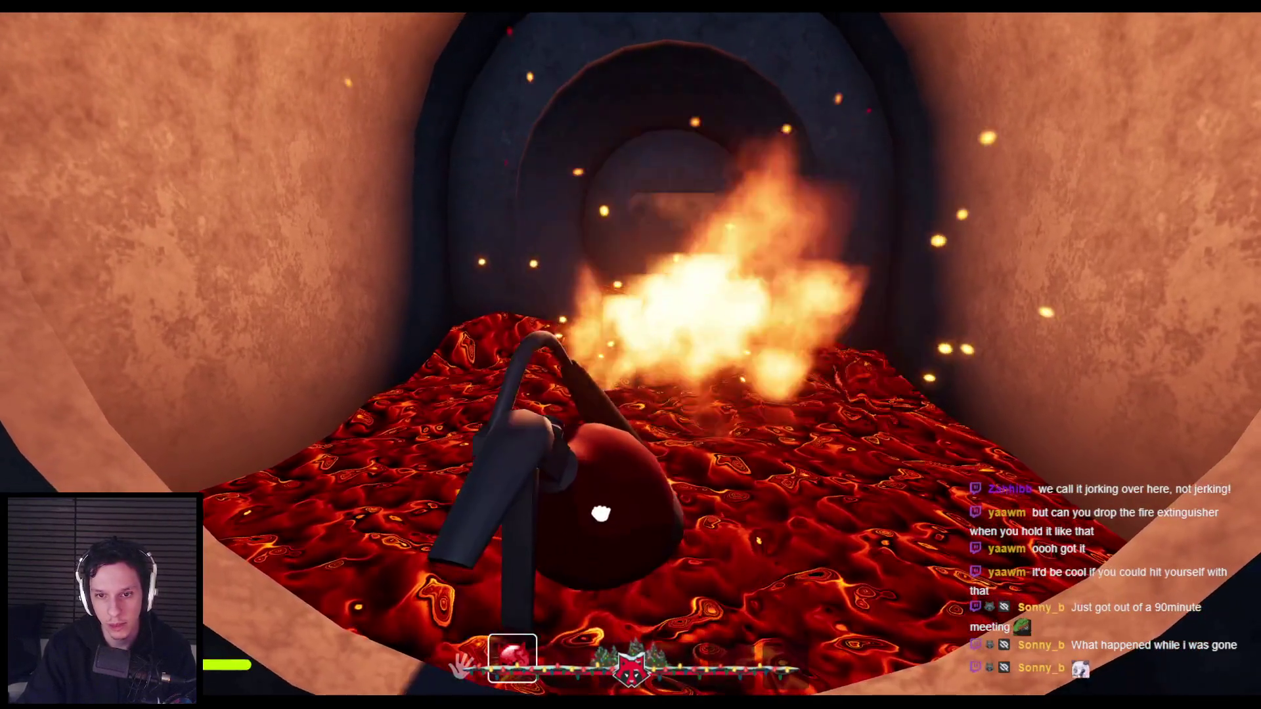
mouse_move(601, 514)
mouse_down()
mouse_move(656, 144)
mouse_move(650, 231)
mouse_up()
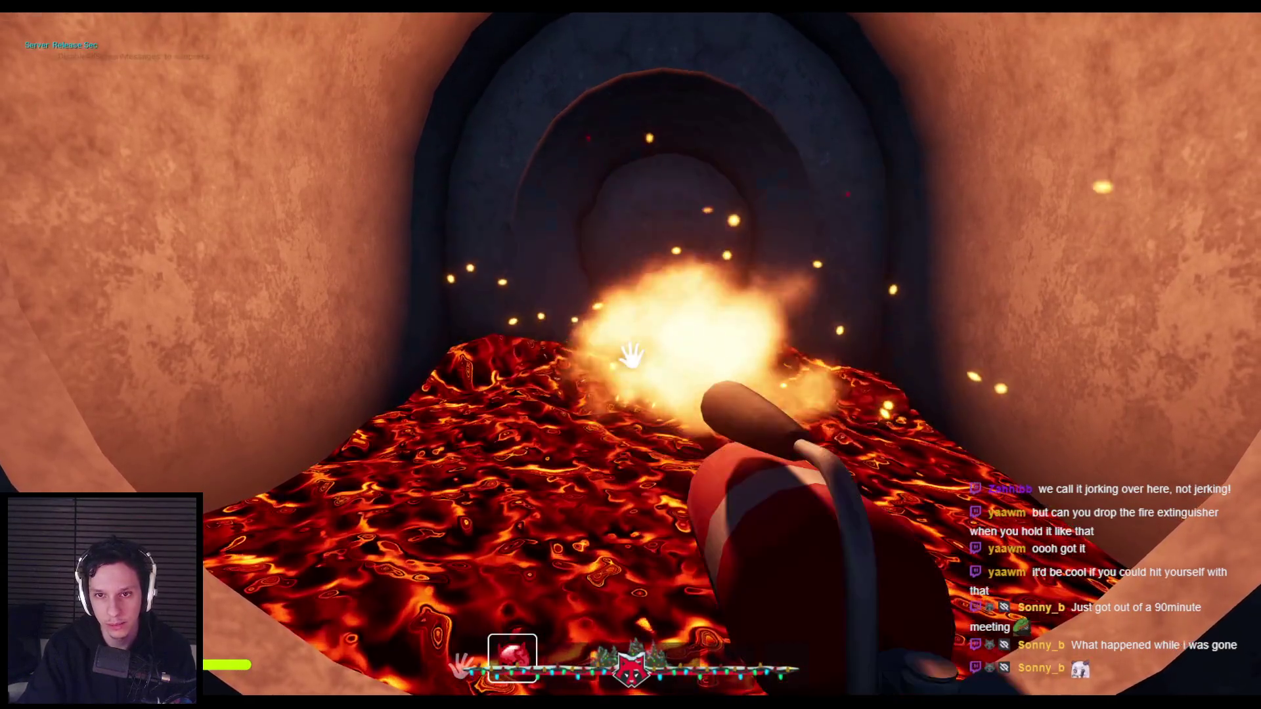
key(s)
click(630, 355)
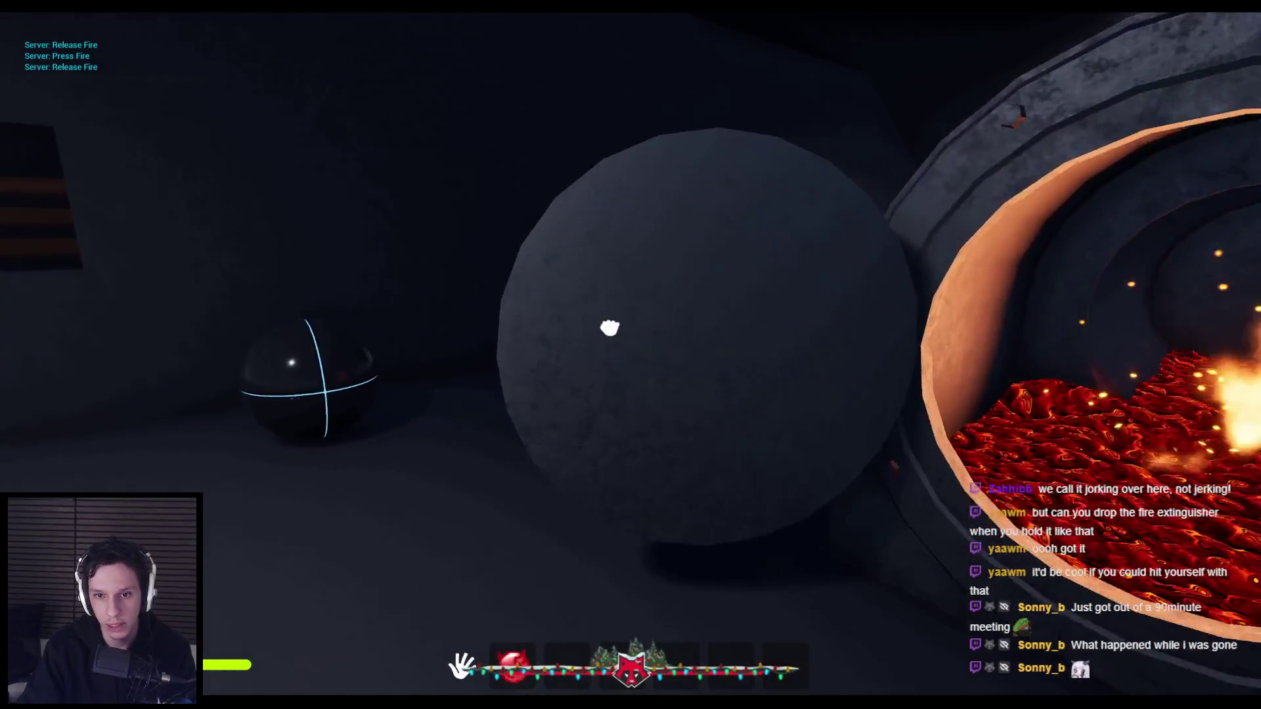
Open the furnace door, re-equip the extinguisher and spray foam at the floor fire
mouse_move(608, 333)
mouse_down()
mouse_move(318, 350)
mouse_move(630, 356)
mouse_up()
key(1)
right_click(630, 355)
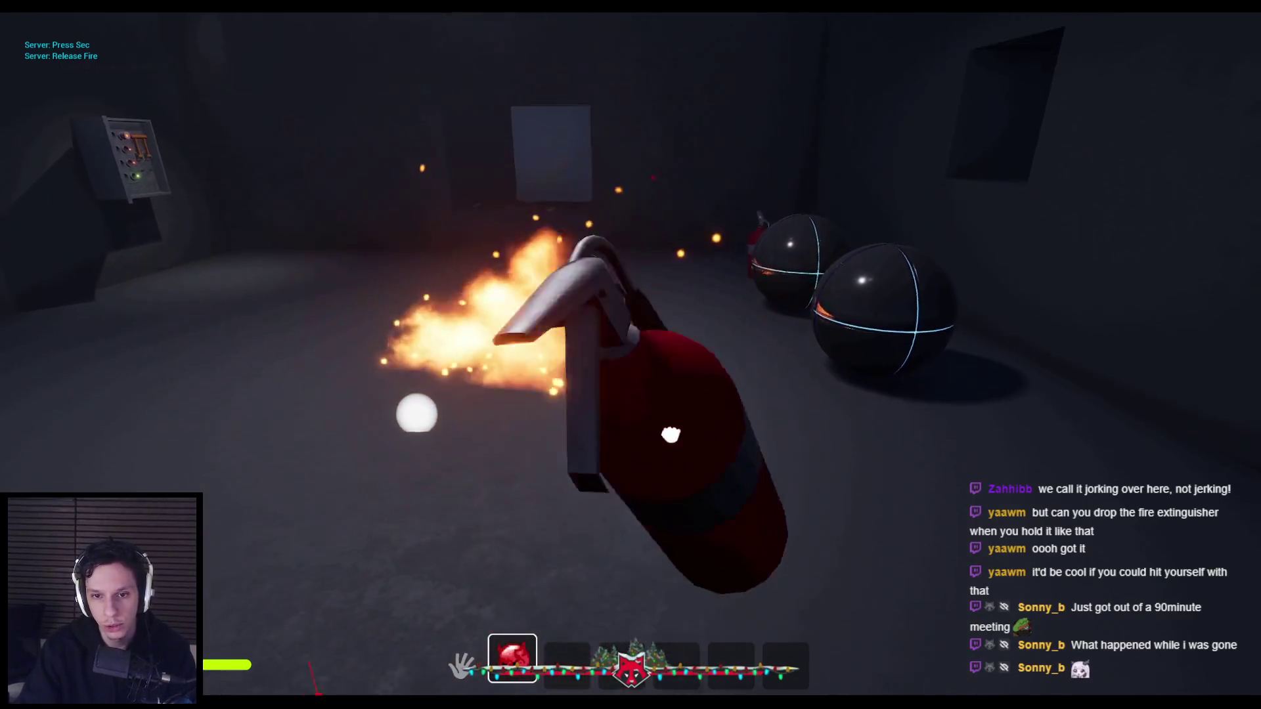
drag(630, 355, 630, 354)
right_click(631, 355)
click(631, 355)
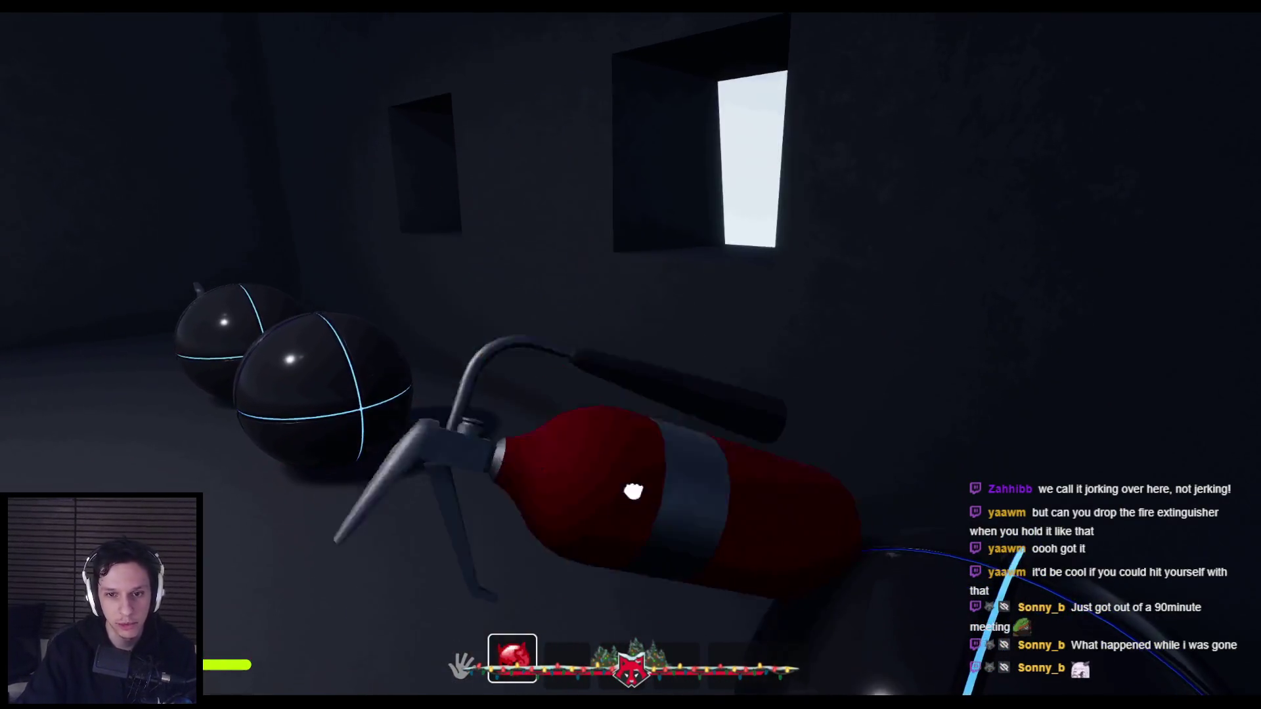
right_click(630, 355)
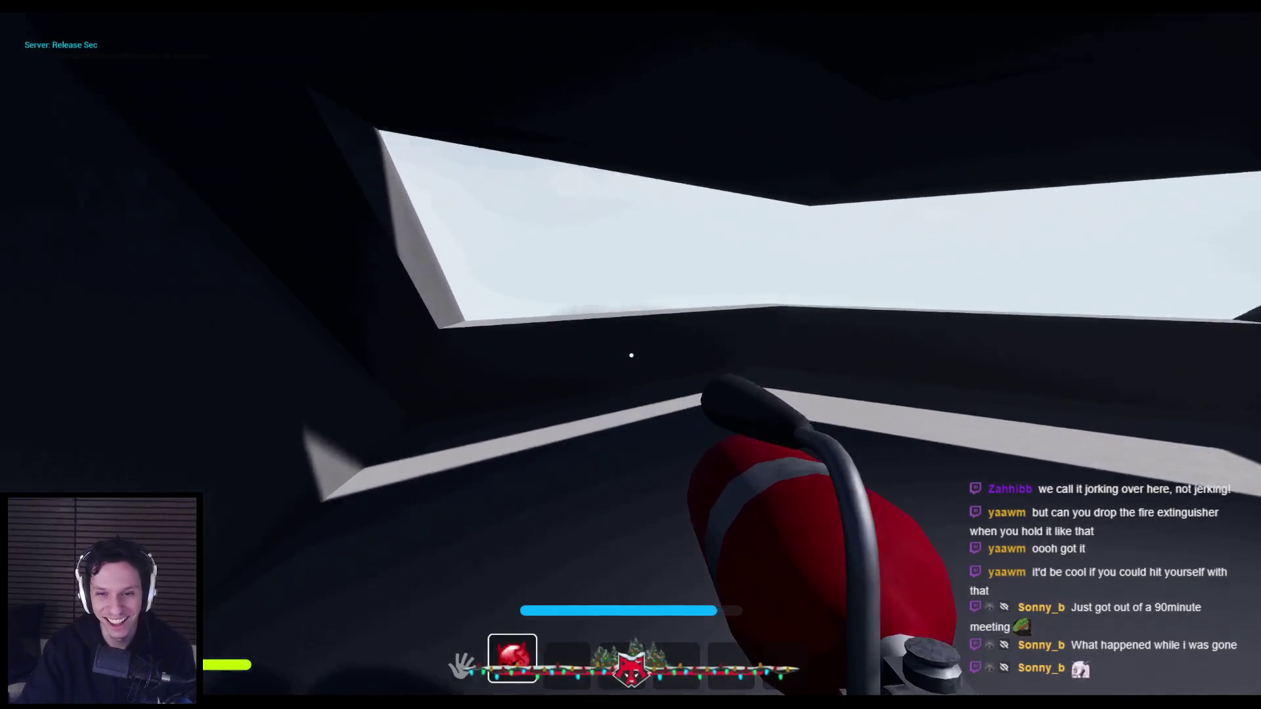
Spray foam to fly up through the skylight onto the roof and look around
drag(631, 355, 631, 354)
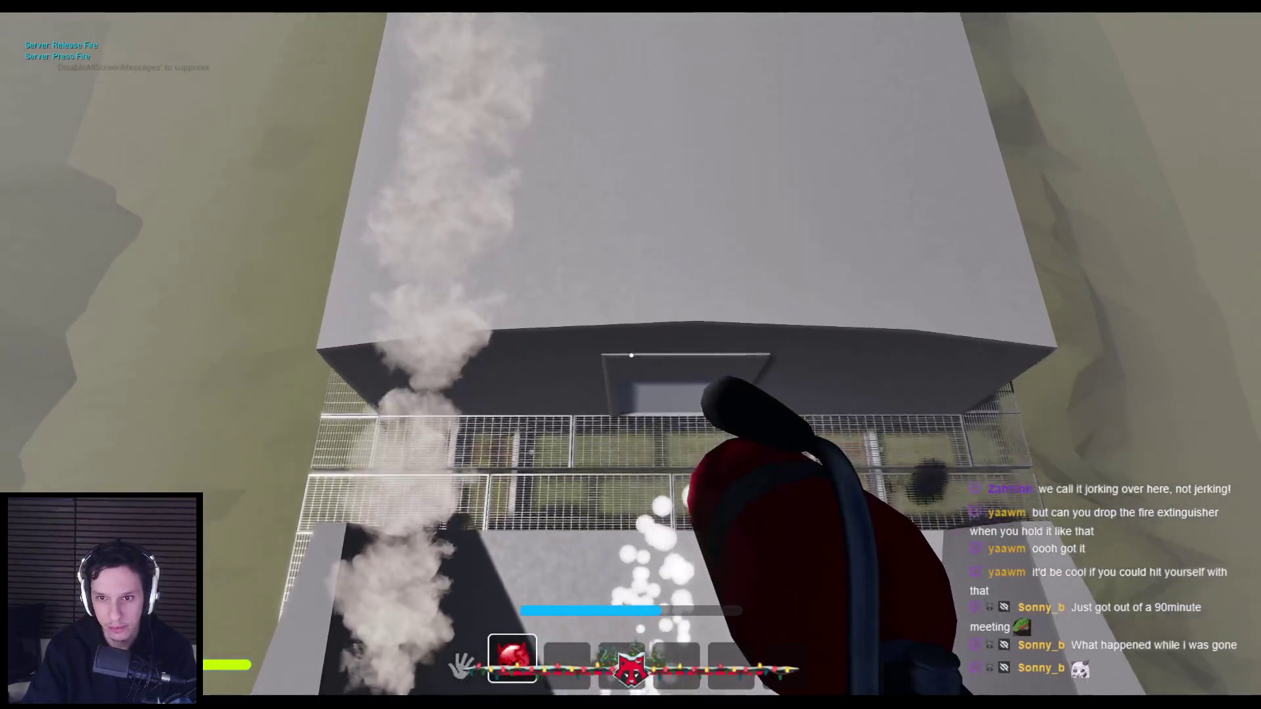
drag(631, 355, 631, 355)
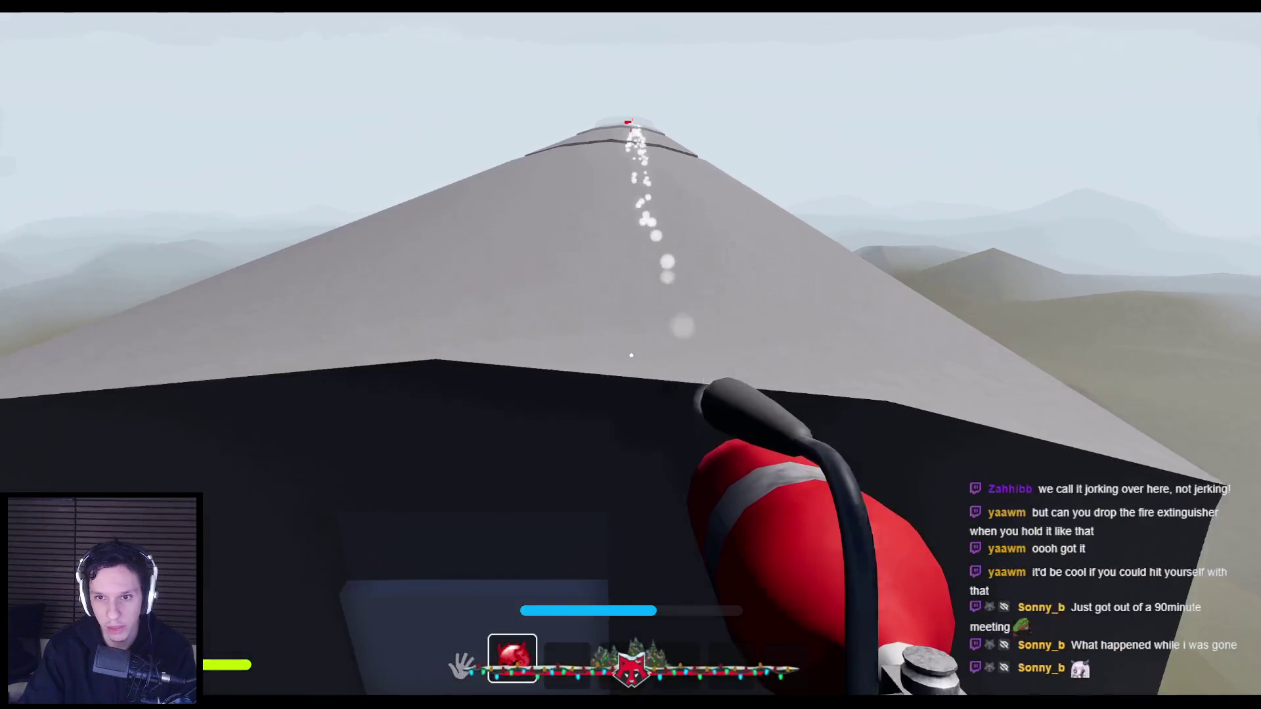
drag(630, 355, 632, 355)
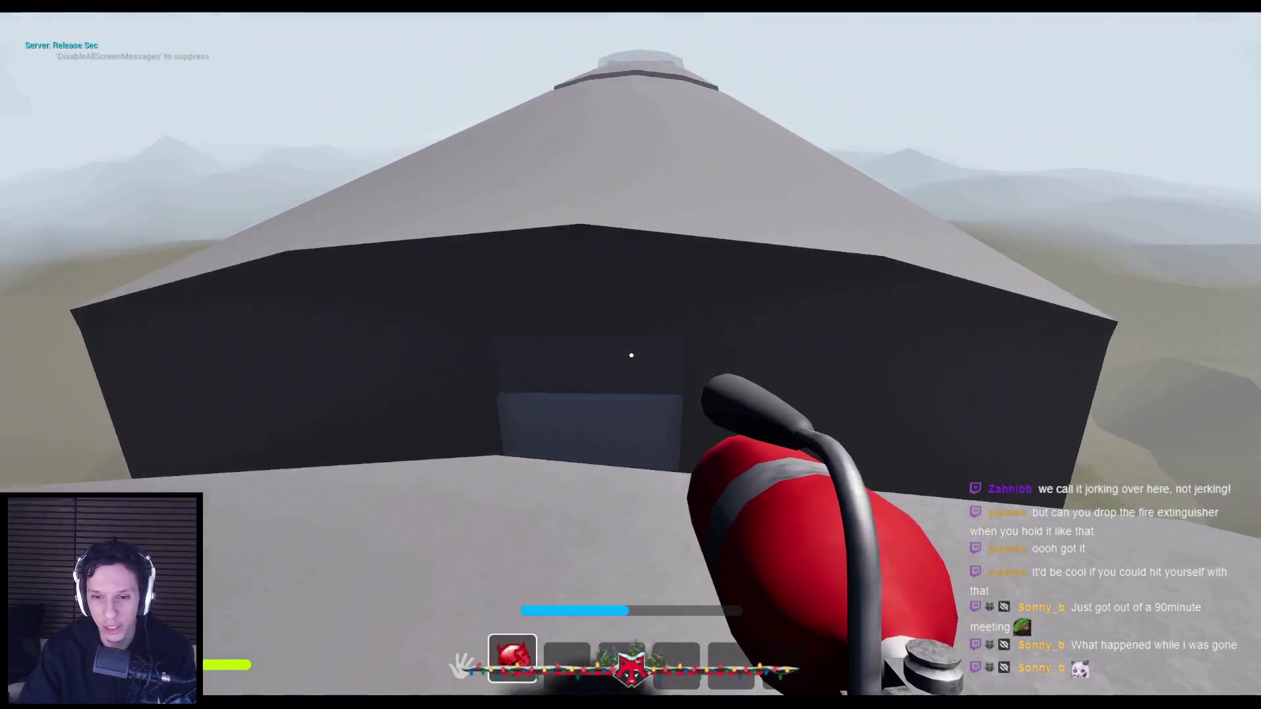
drag(631, 355, 631, 355)
Swing the extinguisher, then spray foam to propel over the grey structure toward the walkway
right_click(631, 355)
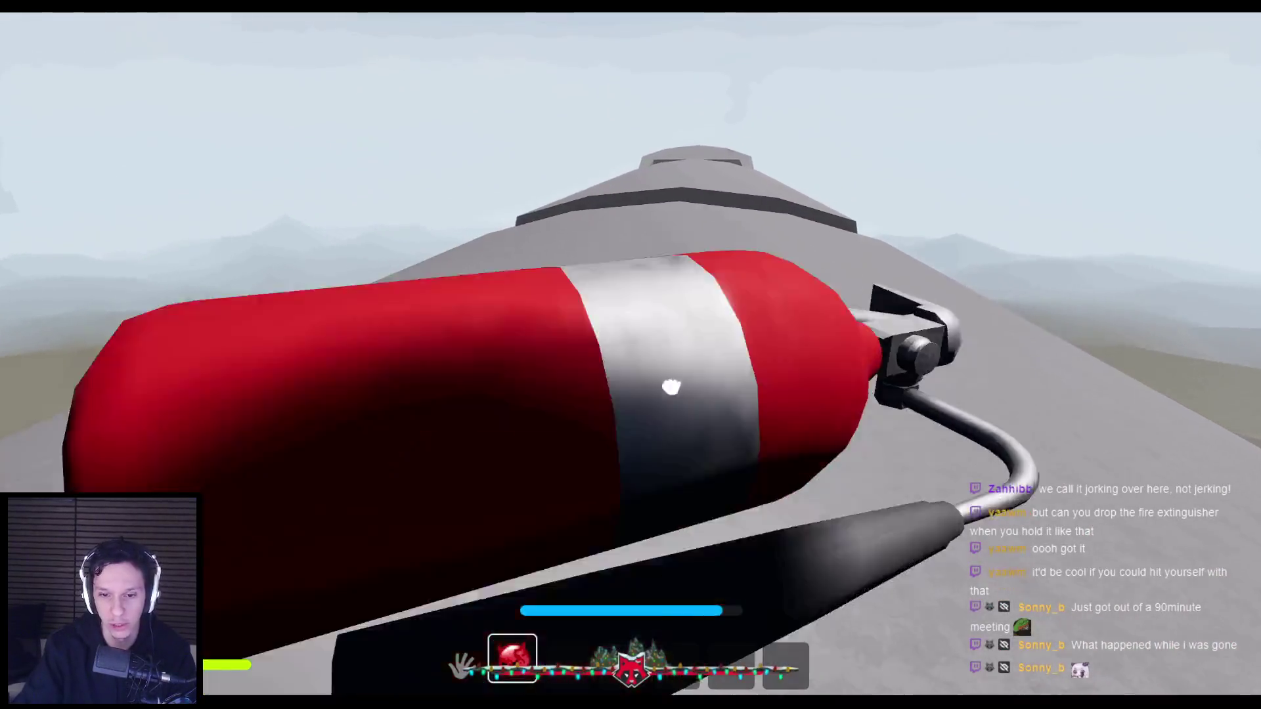
right_click(631, 355)
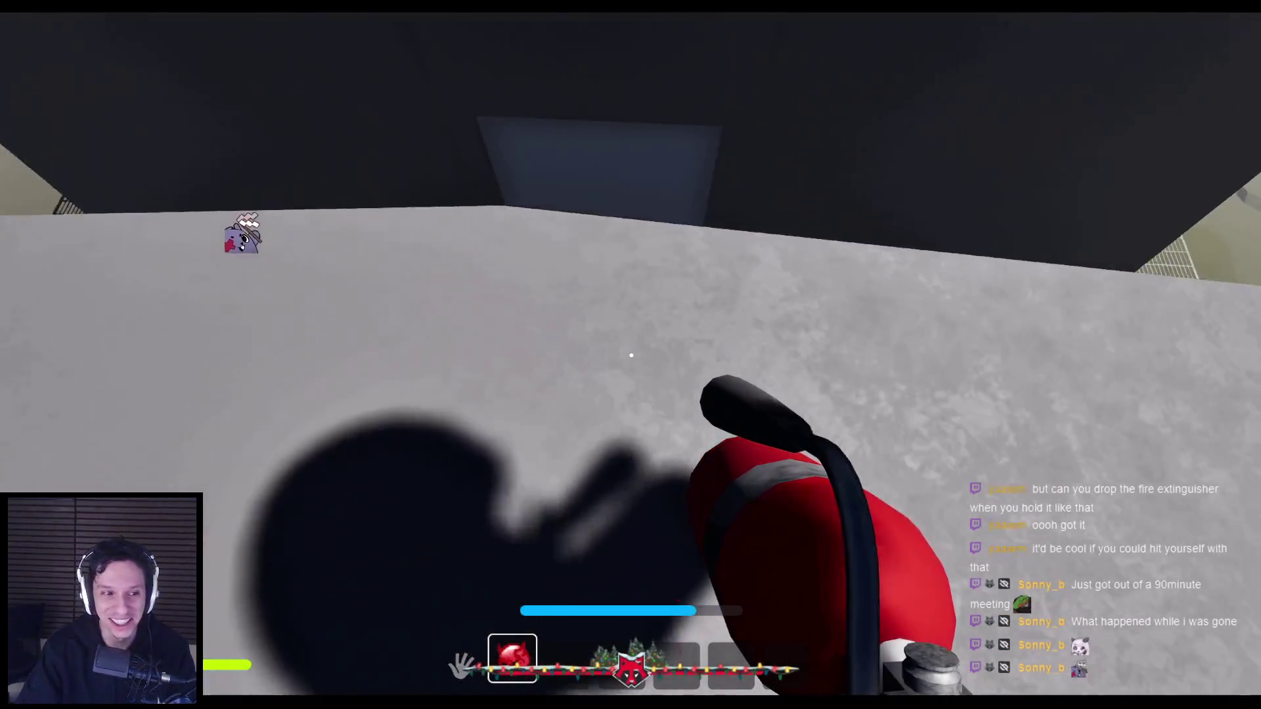
click(632, 355)
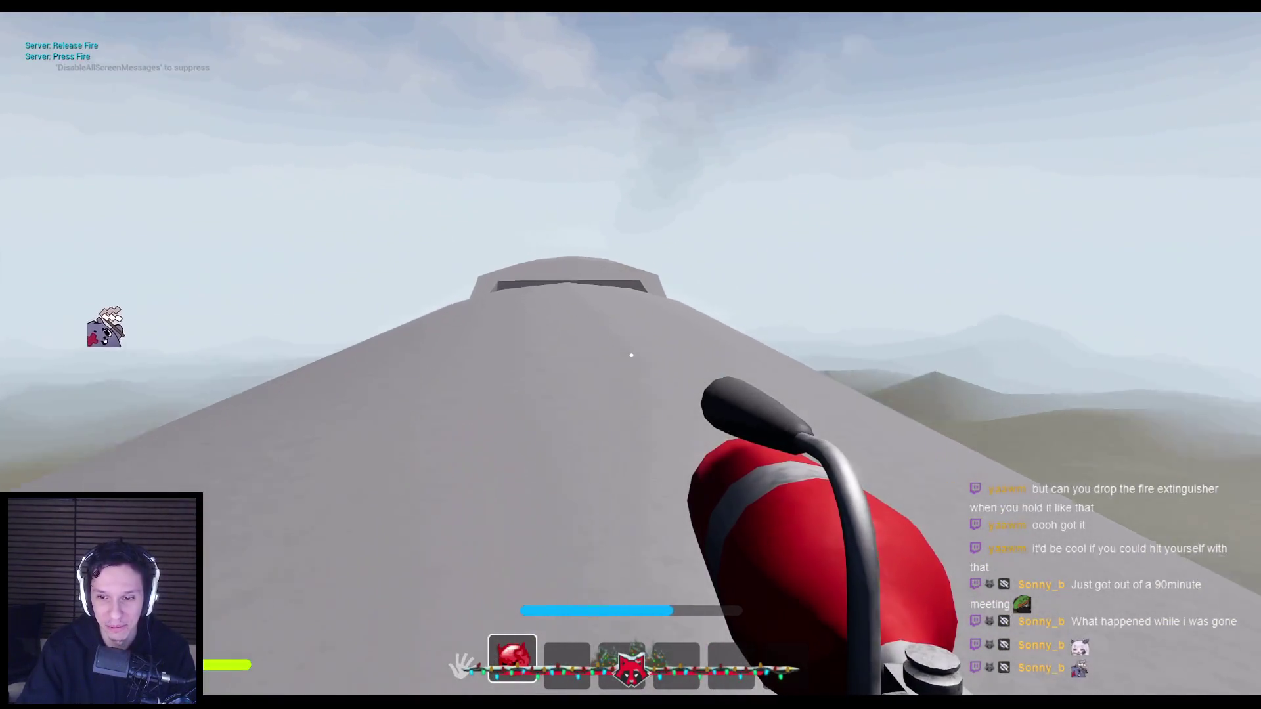
click(631, 355)
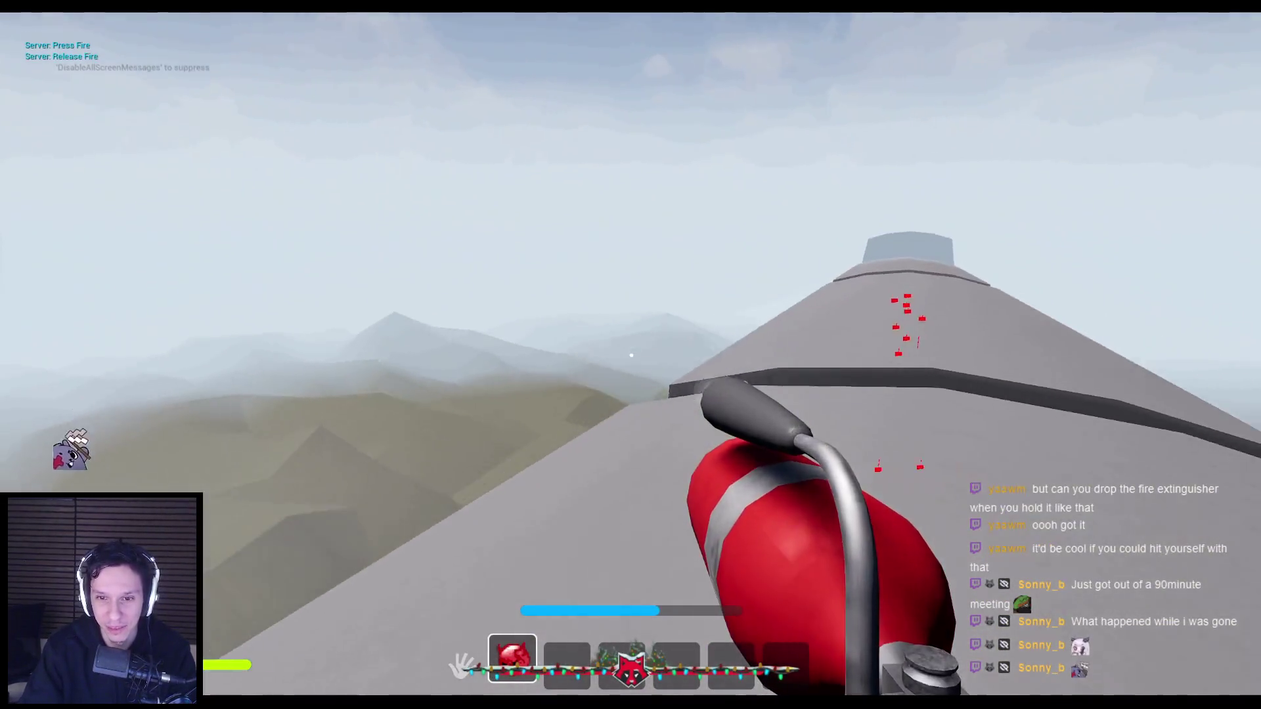
drag(631, 355, 631, 355)
click(631, 355)
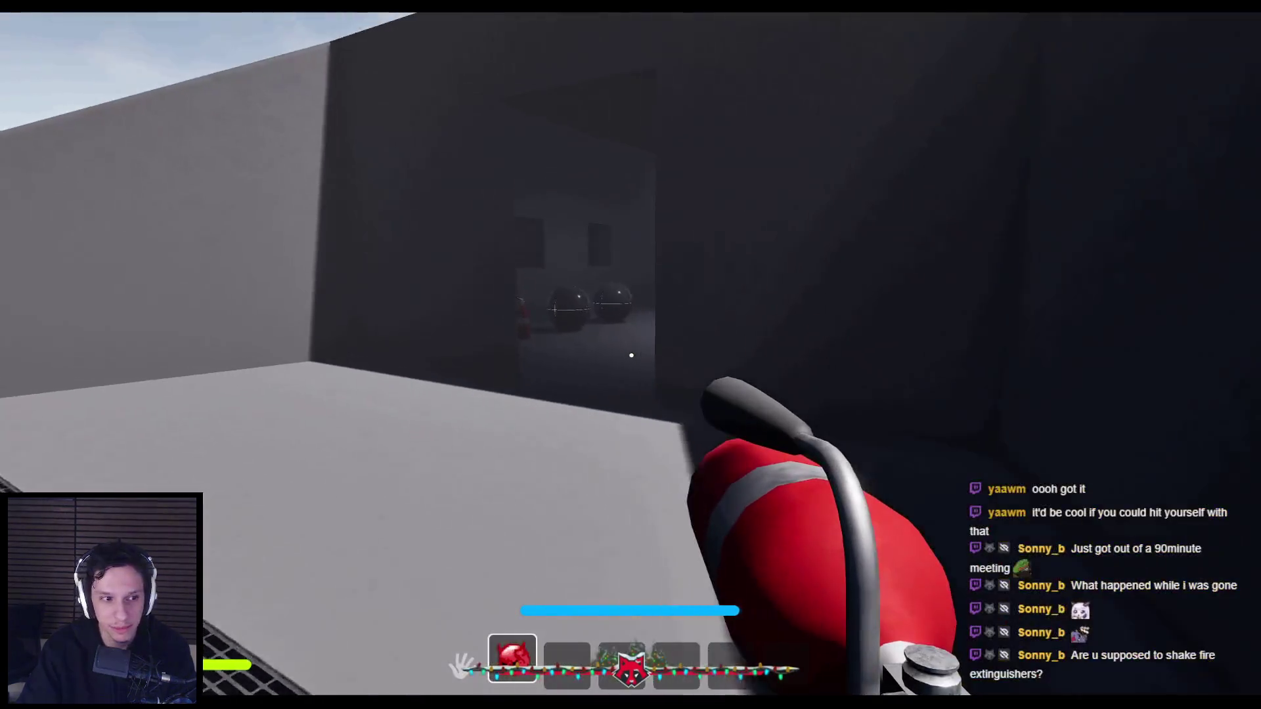
Walk into the fire room, tip the extinguisher around, and toggle between grabbing and holding it
key(w)
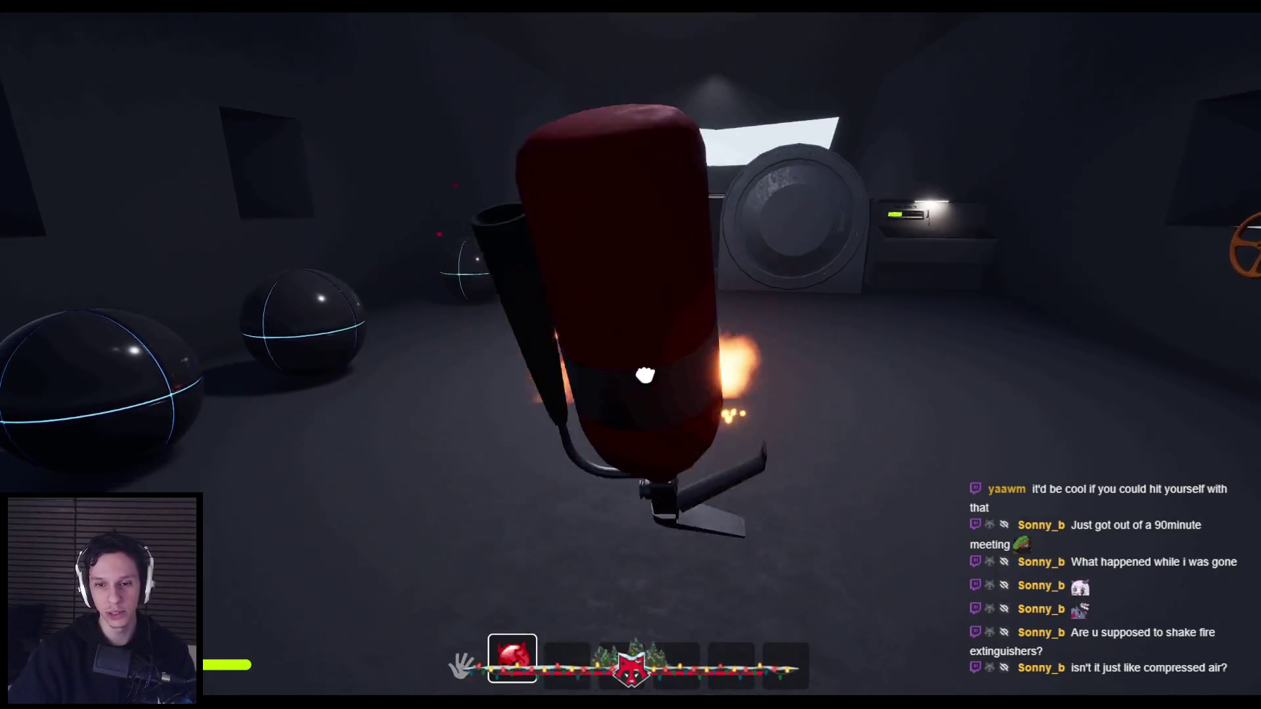
mouse_move(604, 511)
mouse_down()
mouse_move(670, 566)
mouse_move(583, 281)
mouse_move(518, 310)
mouse_move(593, 220)
mouse_move(680, 311)
mouse_up()
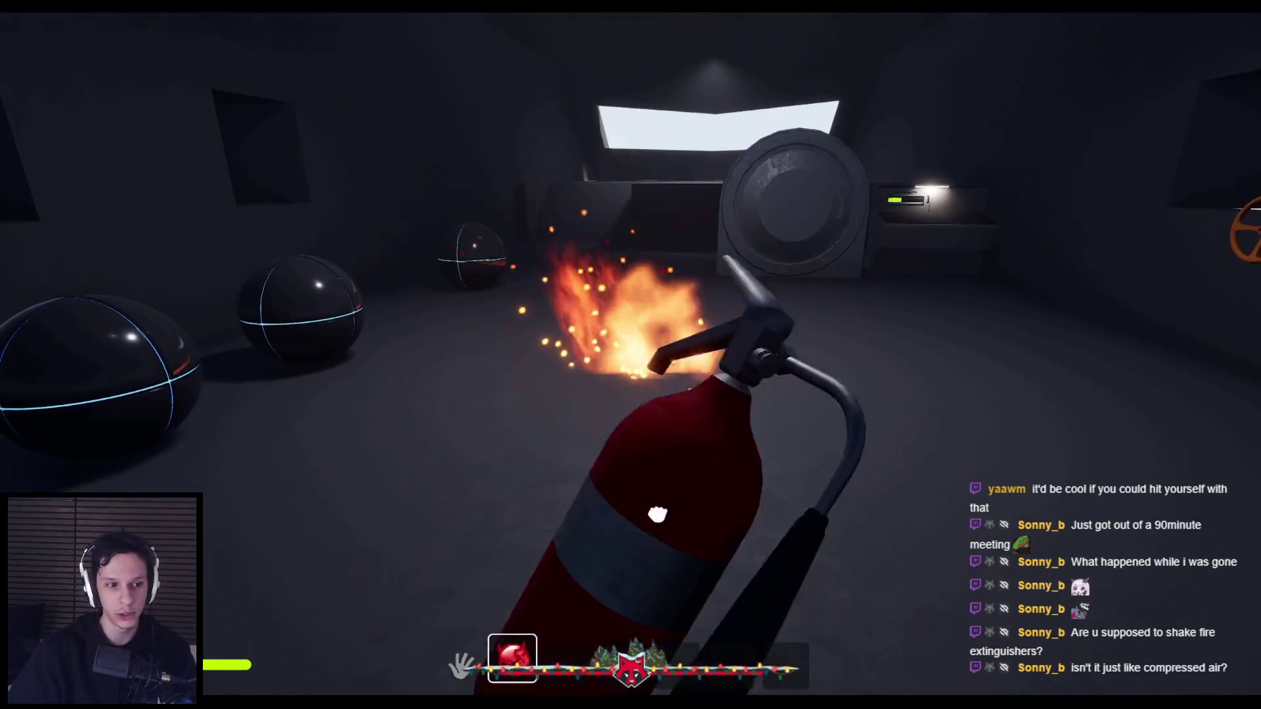
mouse_move(658, 514)
mouse_down()
mouse_move(368, 535)
mouse_move(499, 563)
mouse_move(558, 501)
mouse_move(656, 554)
mouse_move(479, 575)
mouse_move(486, 431)
mouse_move(651, 374)
mouse_move(620, 341)
mouse_move(501, 293)
mouse_move(676, 332)
mouse_move(723, 259)
mouse_move(440, 261)
mouse_move(437, 365)
mouse_move(592, 425)
mouse_move(374, 450)
mouse_up()
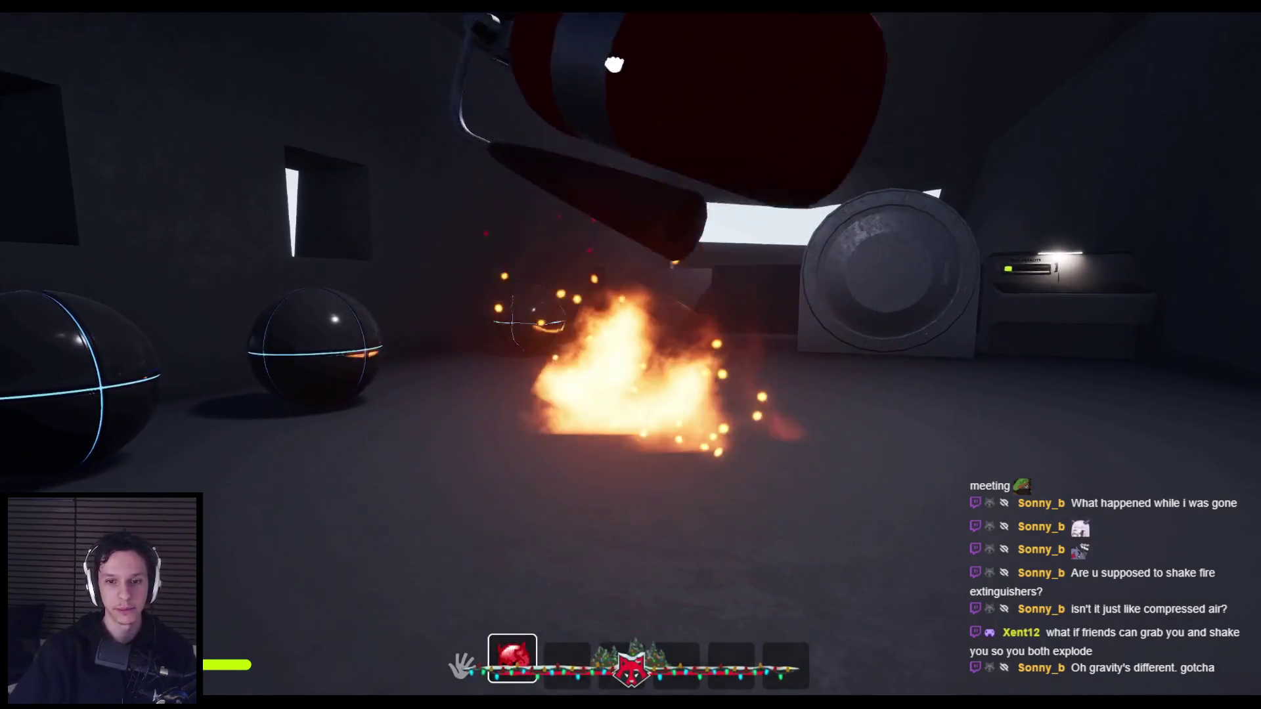
key(e)
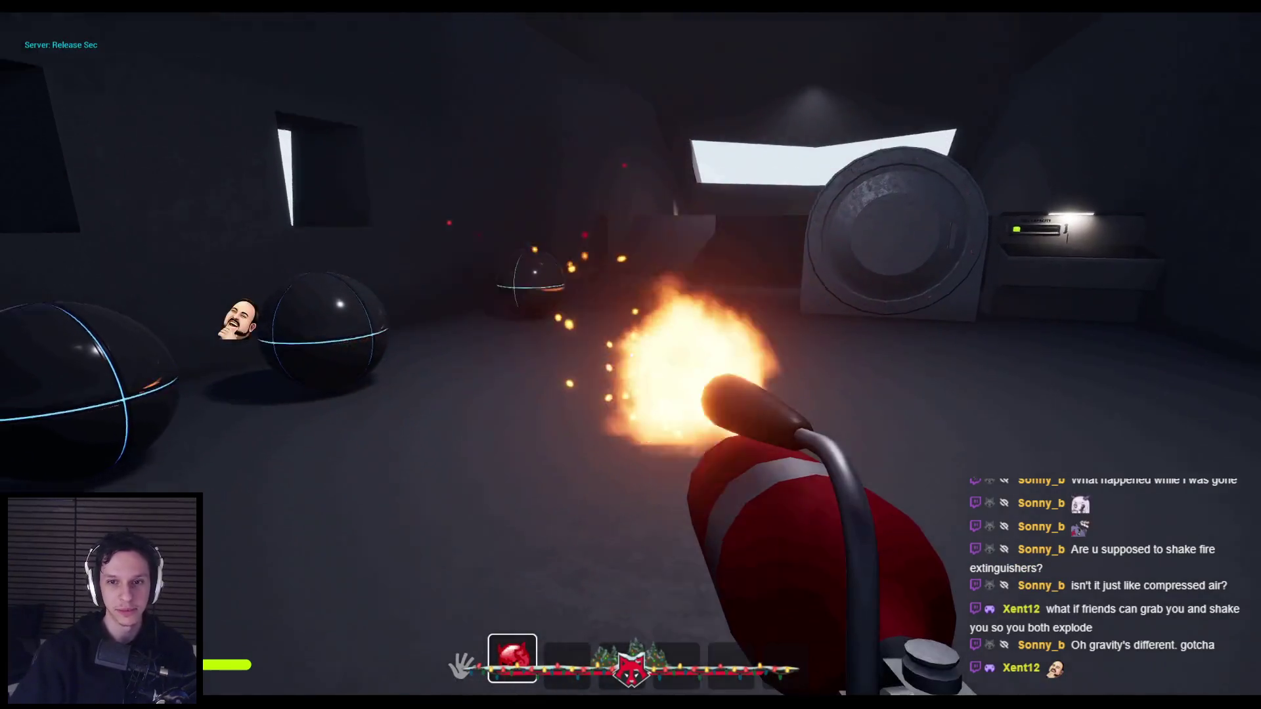
key(e)
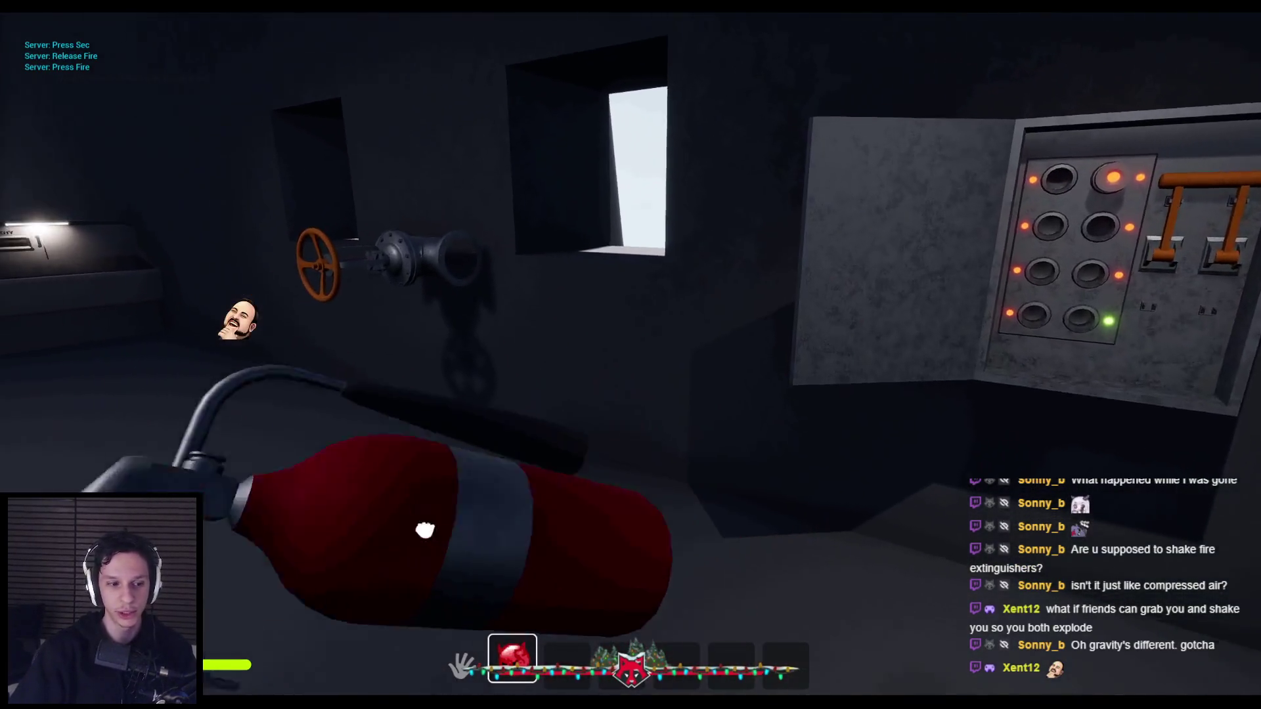
key(e)
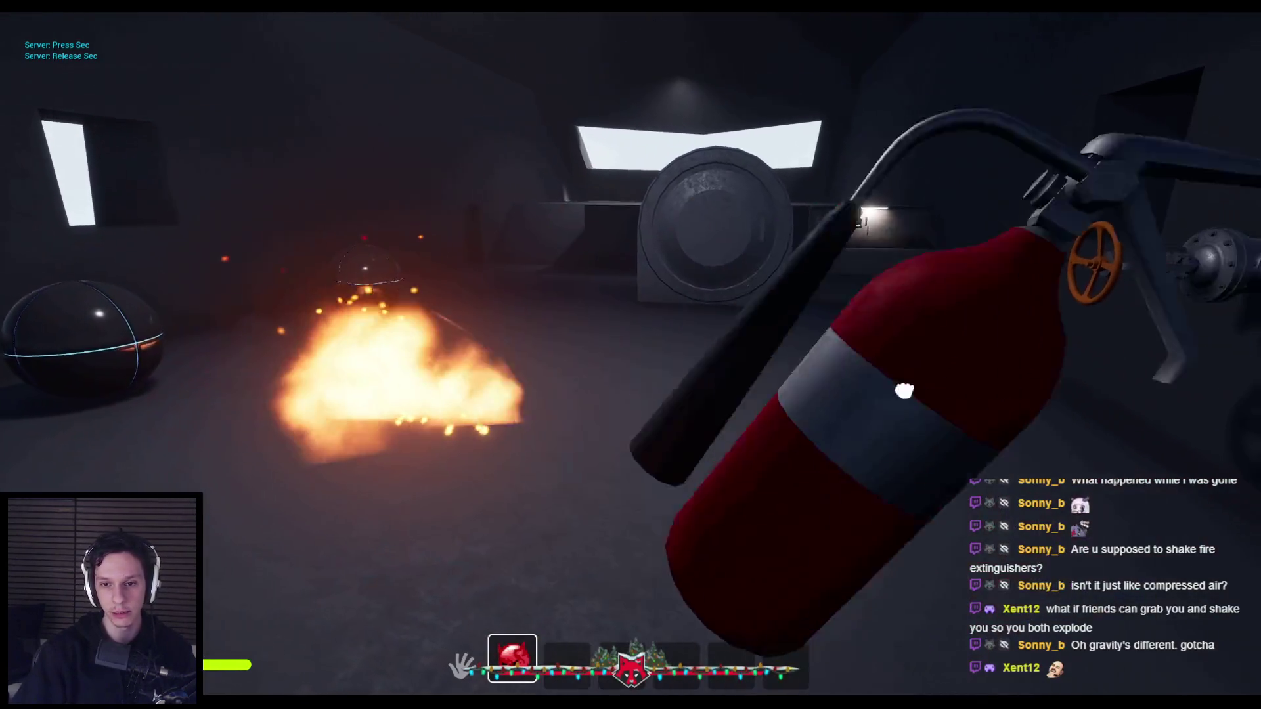
key(e)
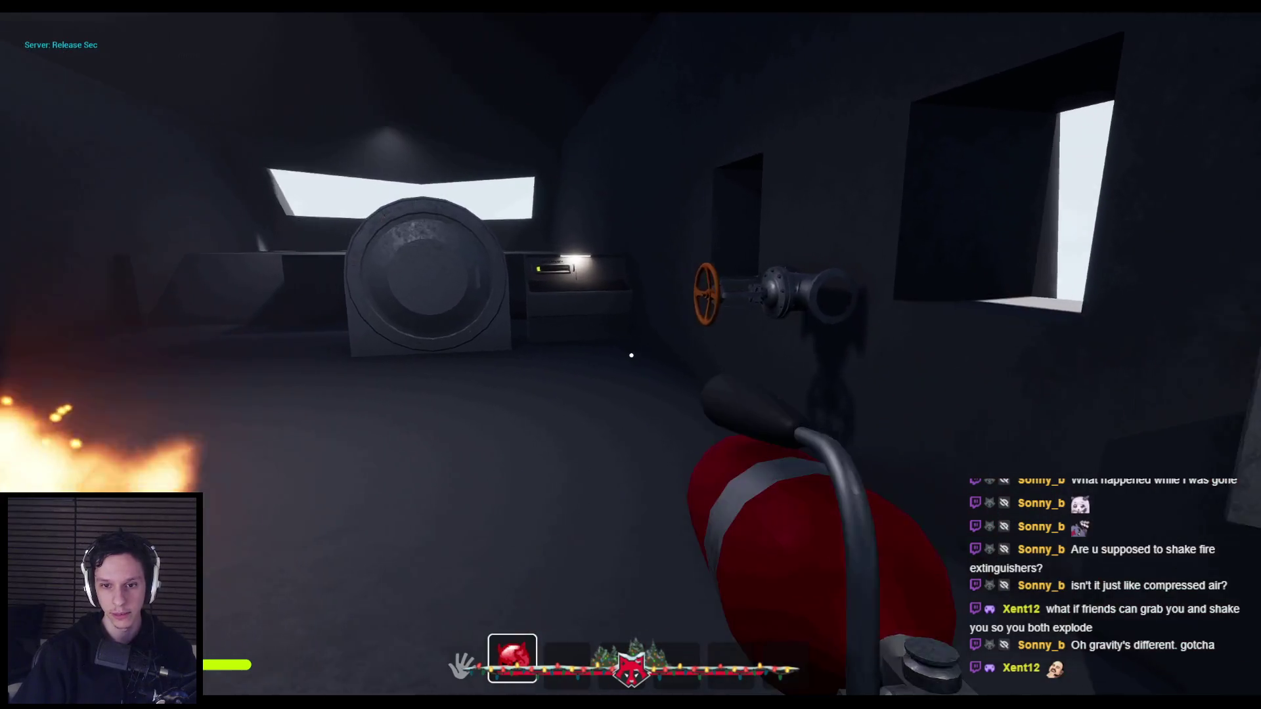
Spray foam at the fire, swing the extinguisher, then switch to the BP_Item-FireExtinguisher Blueprint
click(630, 355)
drag(630, 355, 631, 355)
right_click(630, 355)
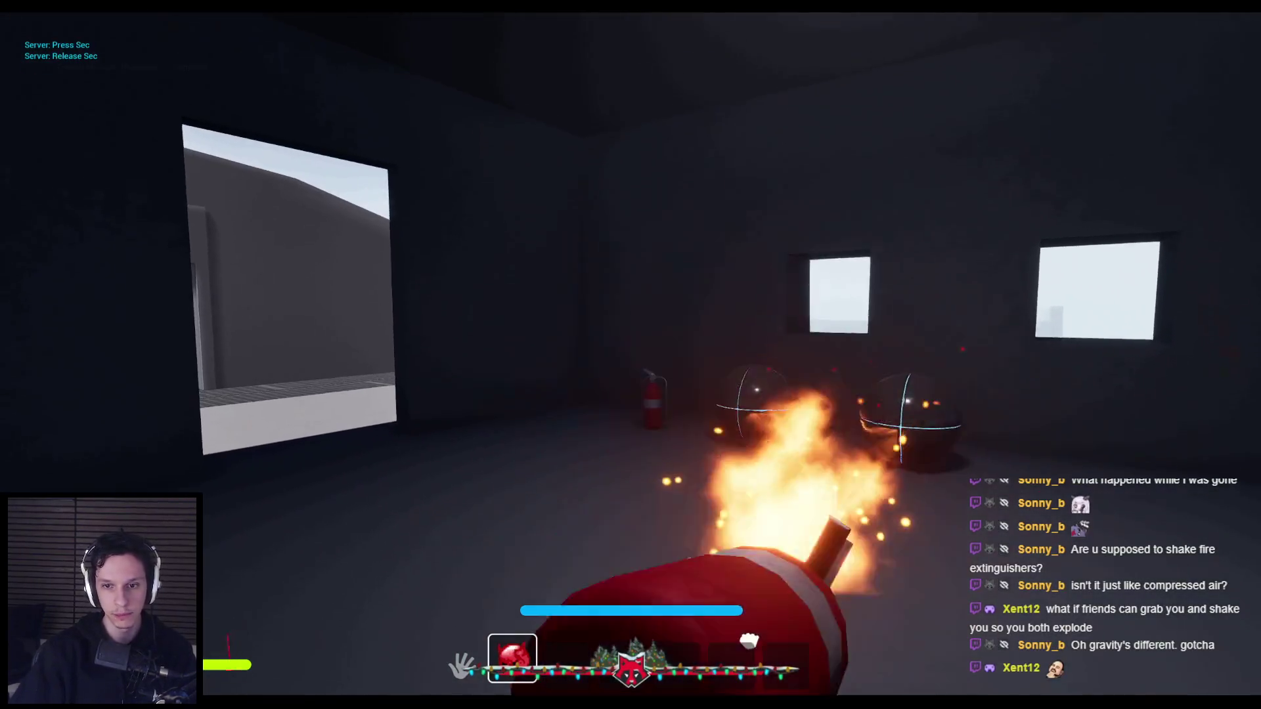
key(alt+Tab)
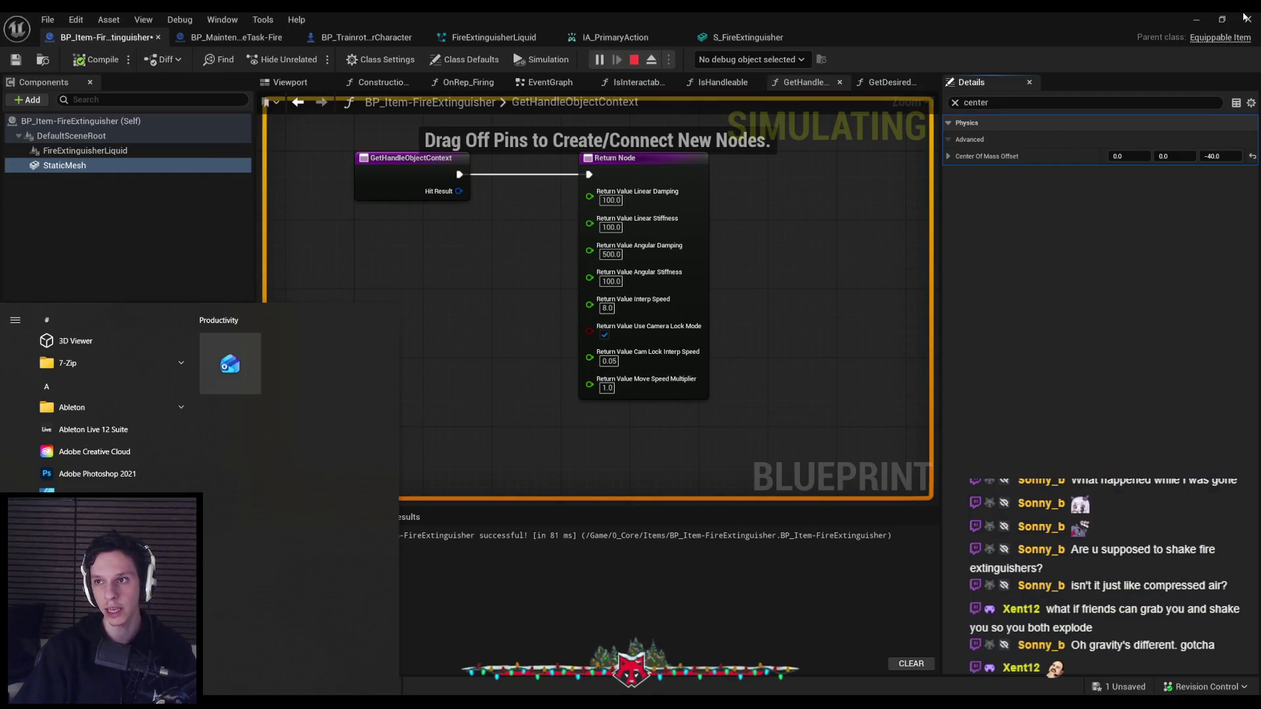
Switch from the Blueprint back to the running game with Alt+Tab
key(alt+Tab)
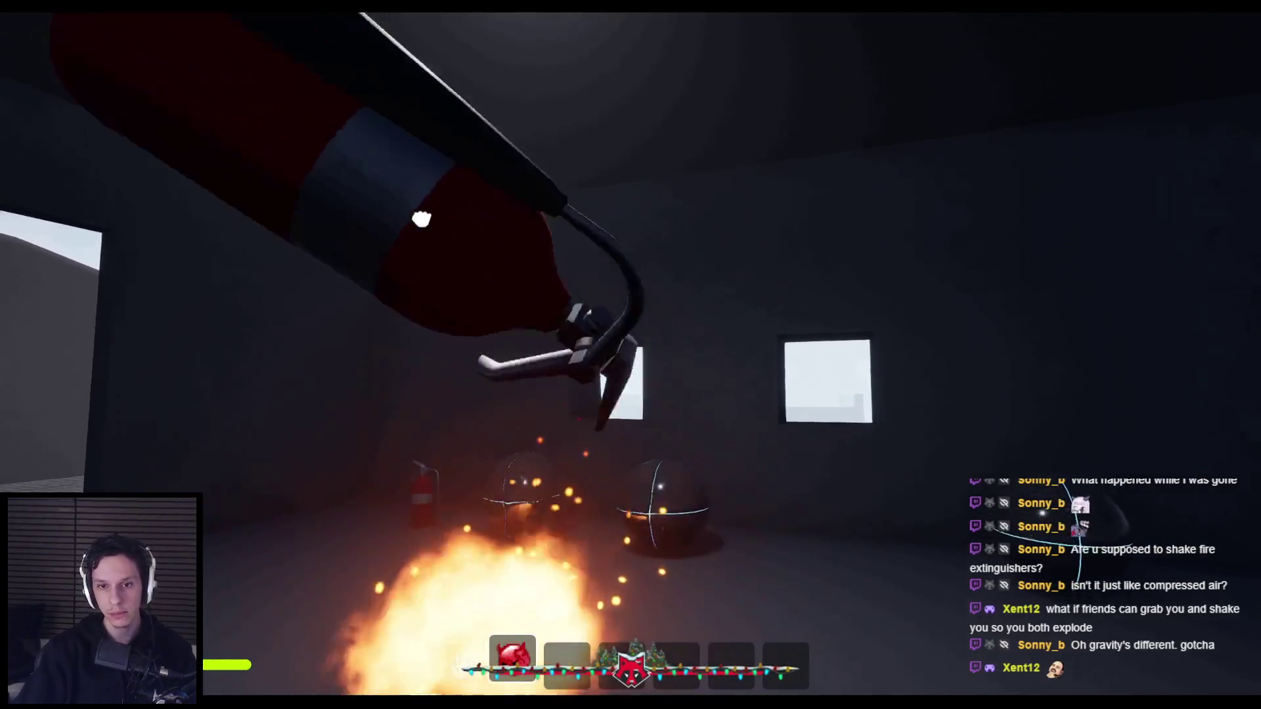
Shake the extinguisher and spray foam at the fire by the metal tank, then end play
right_click(630, 355)
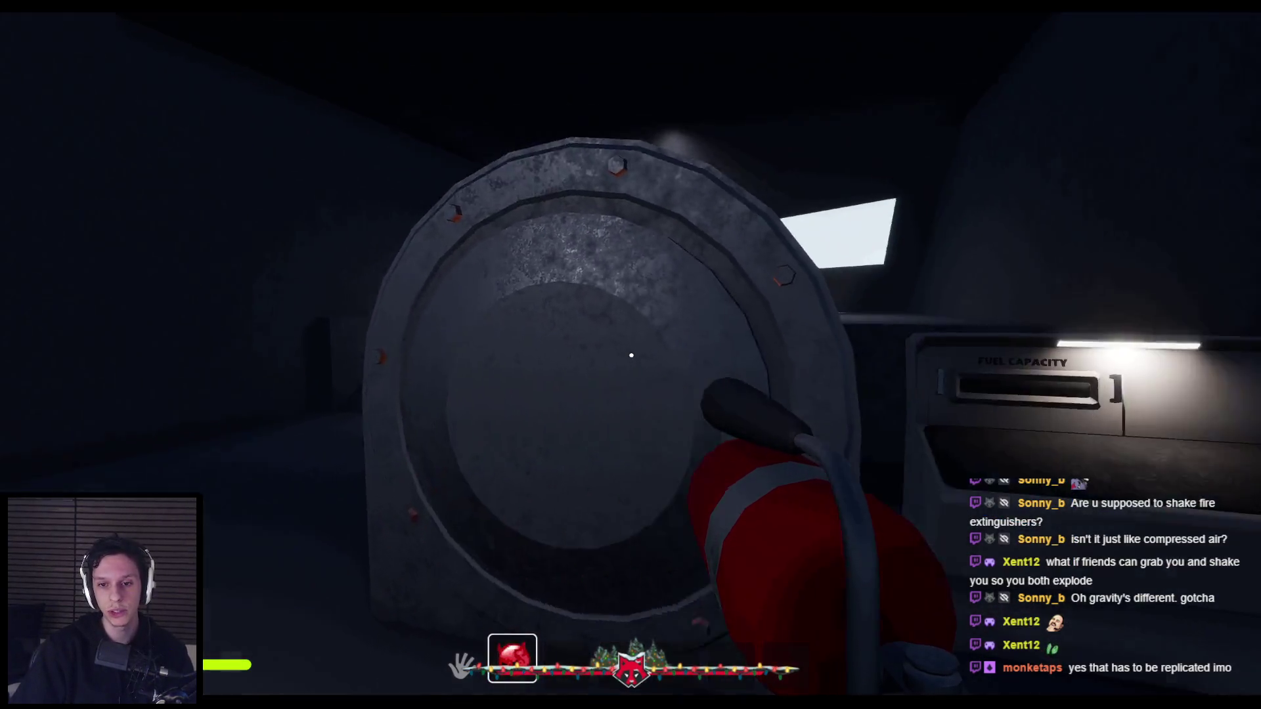
click(631, 355)
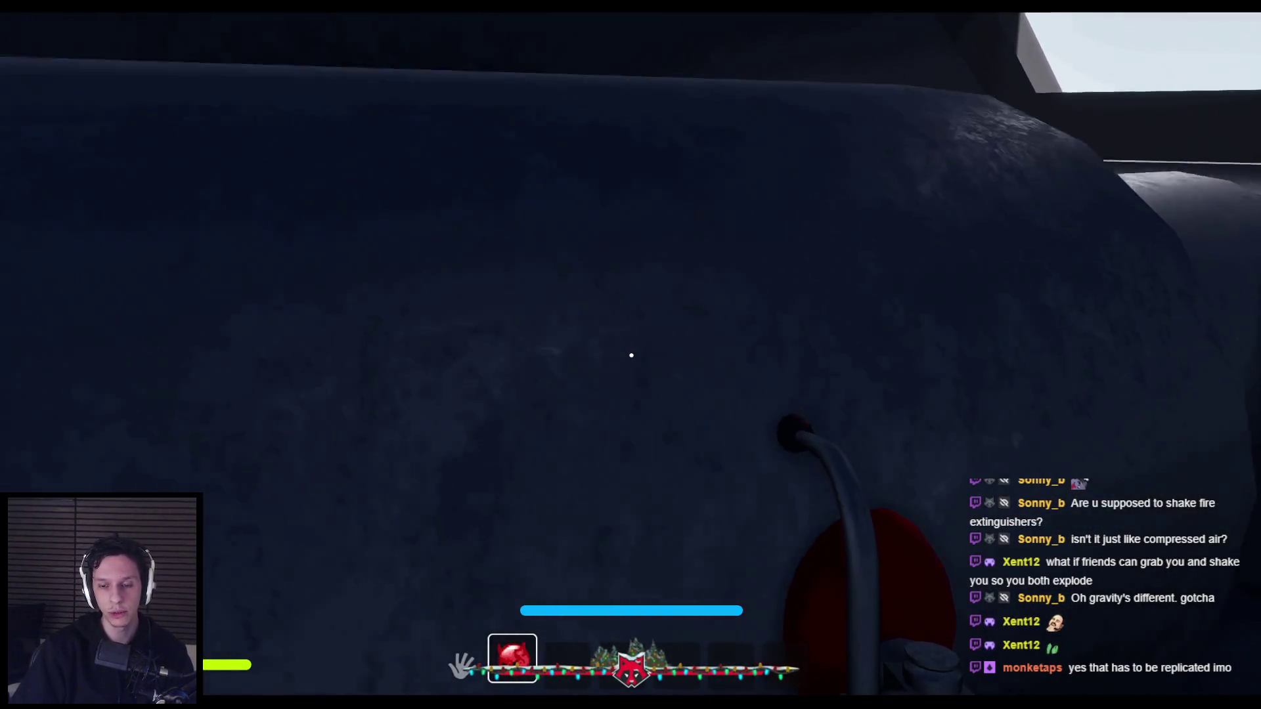
mouse_move(631, 356)
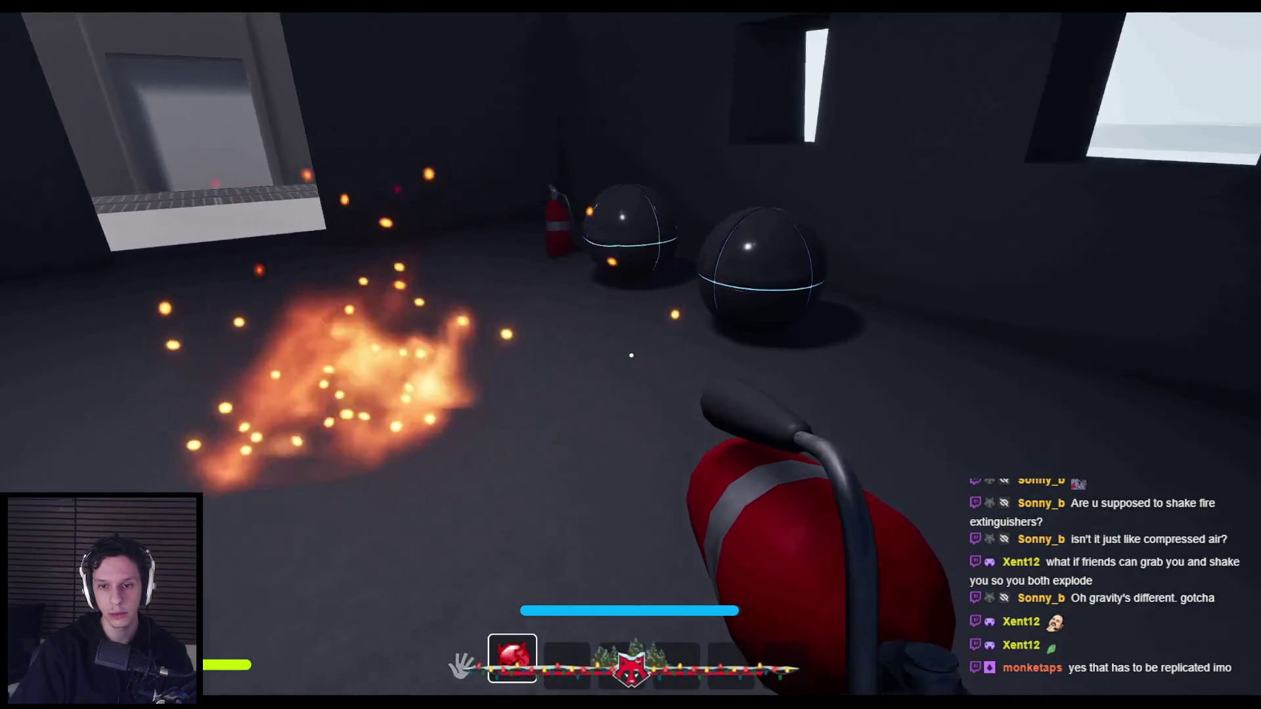
right_click(631, 355)
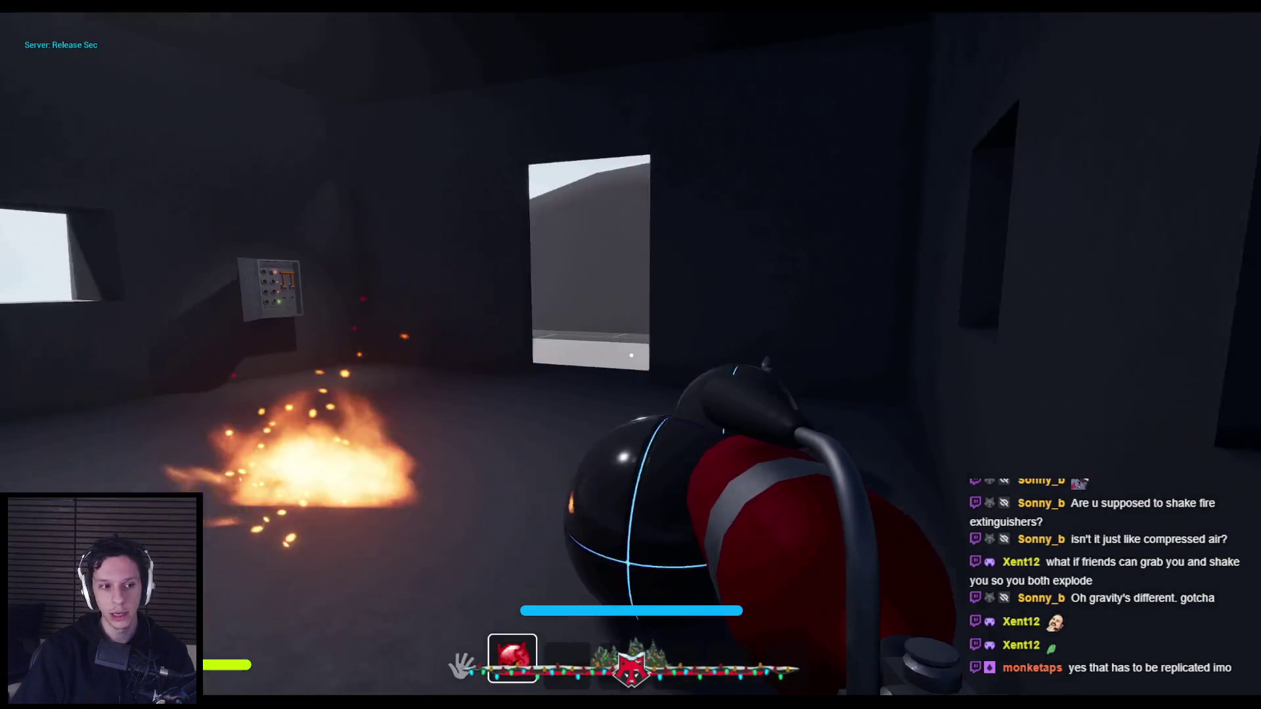
click(631, 355)
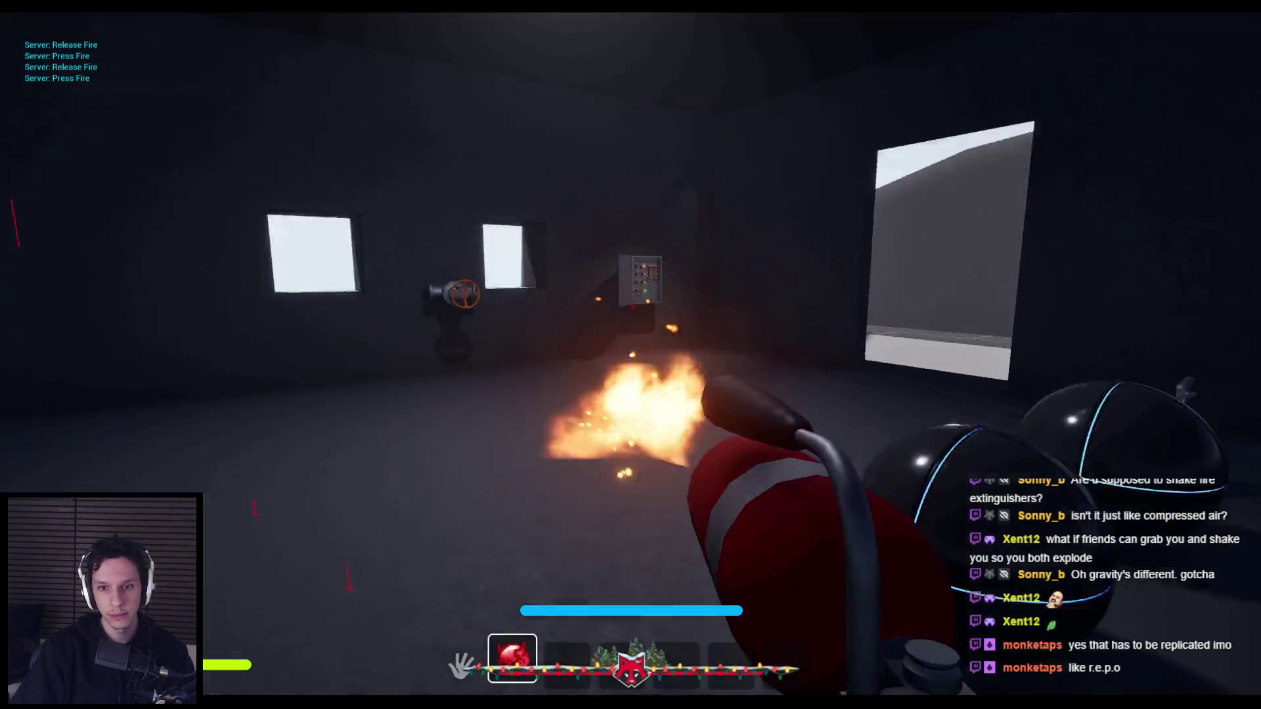
click(632, 355)
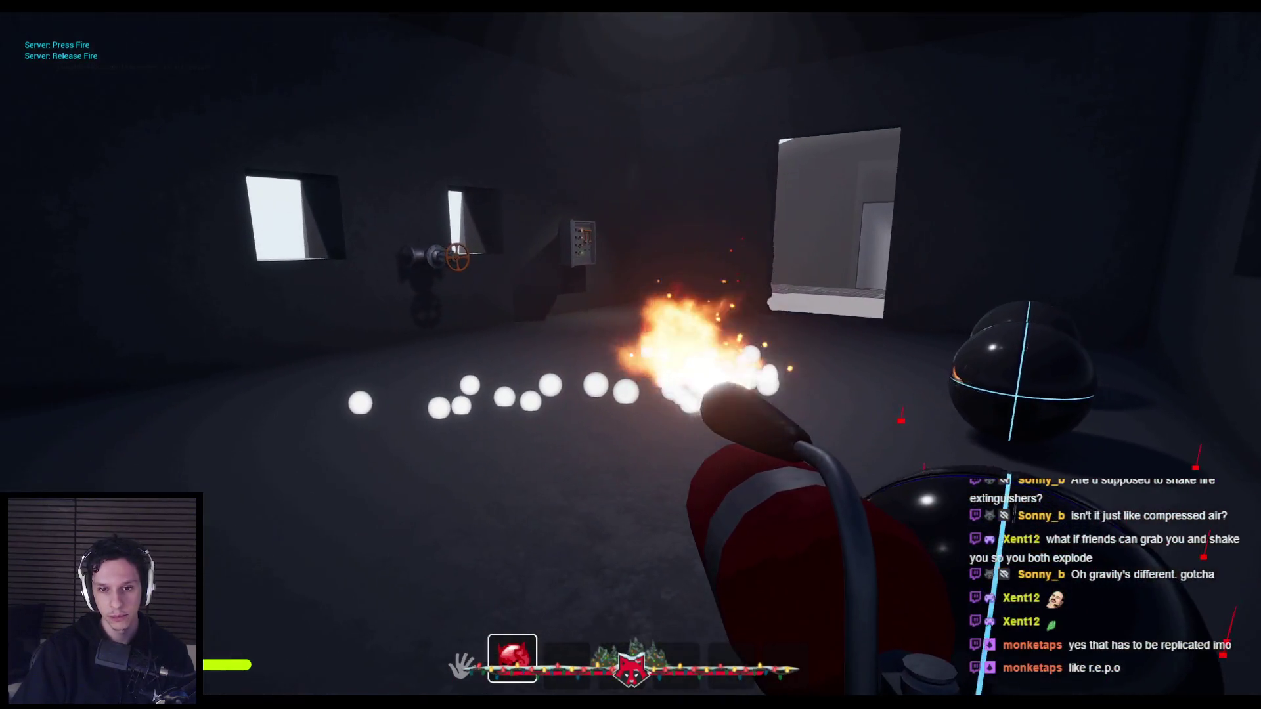
right_click(630, 355)
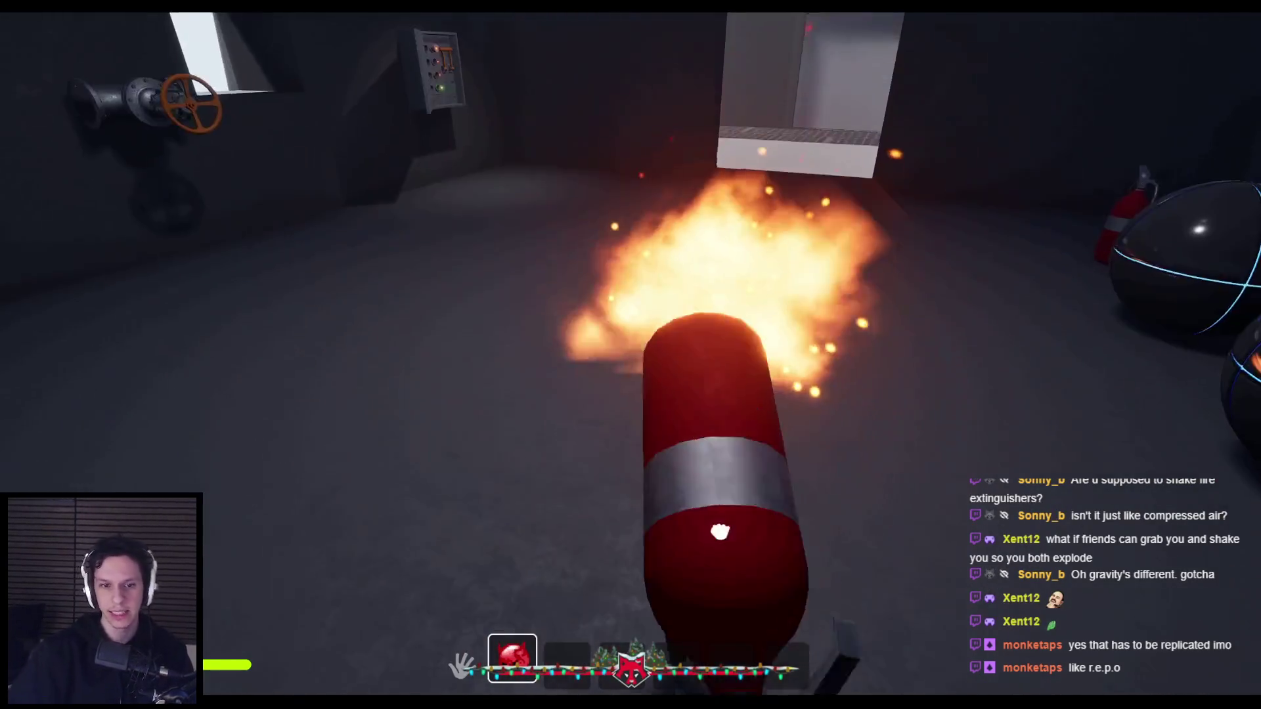
key(Escape)
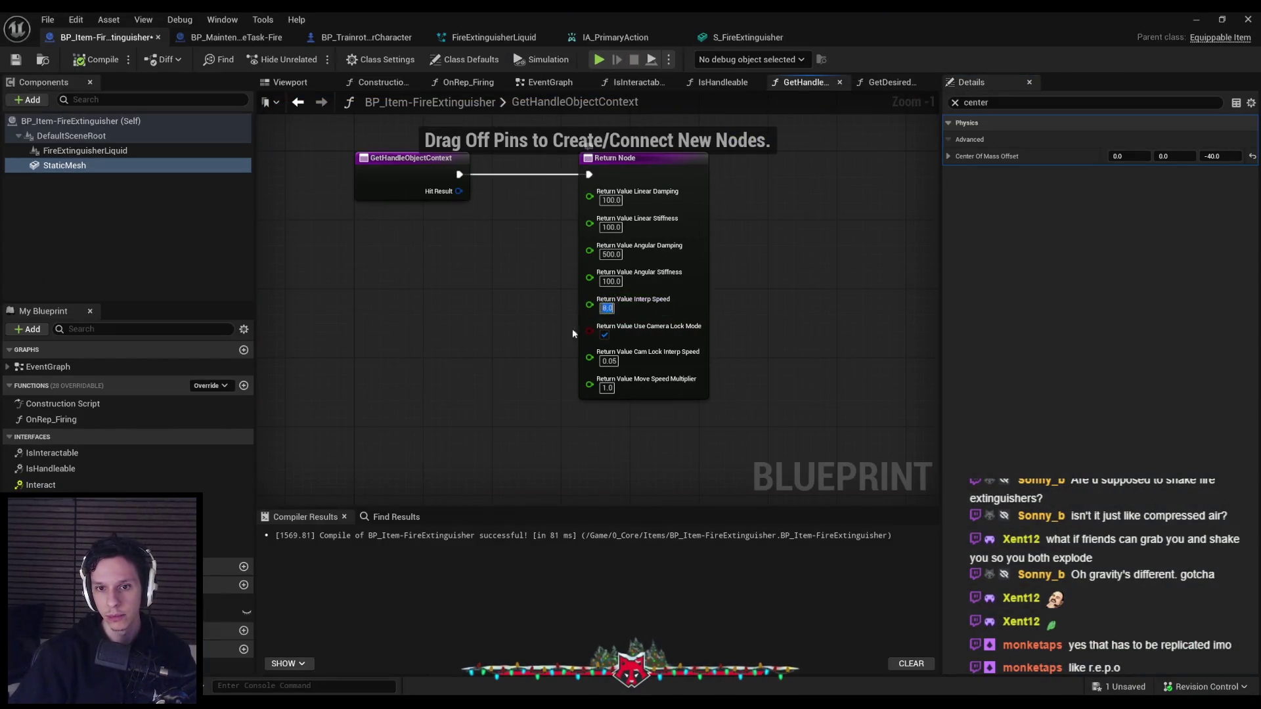
Hide the Blueprint, start a new play session and shake the grabbed extinguisher
click(1196, 16)
key(alt+p)
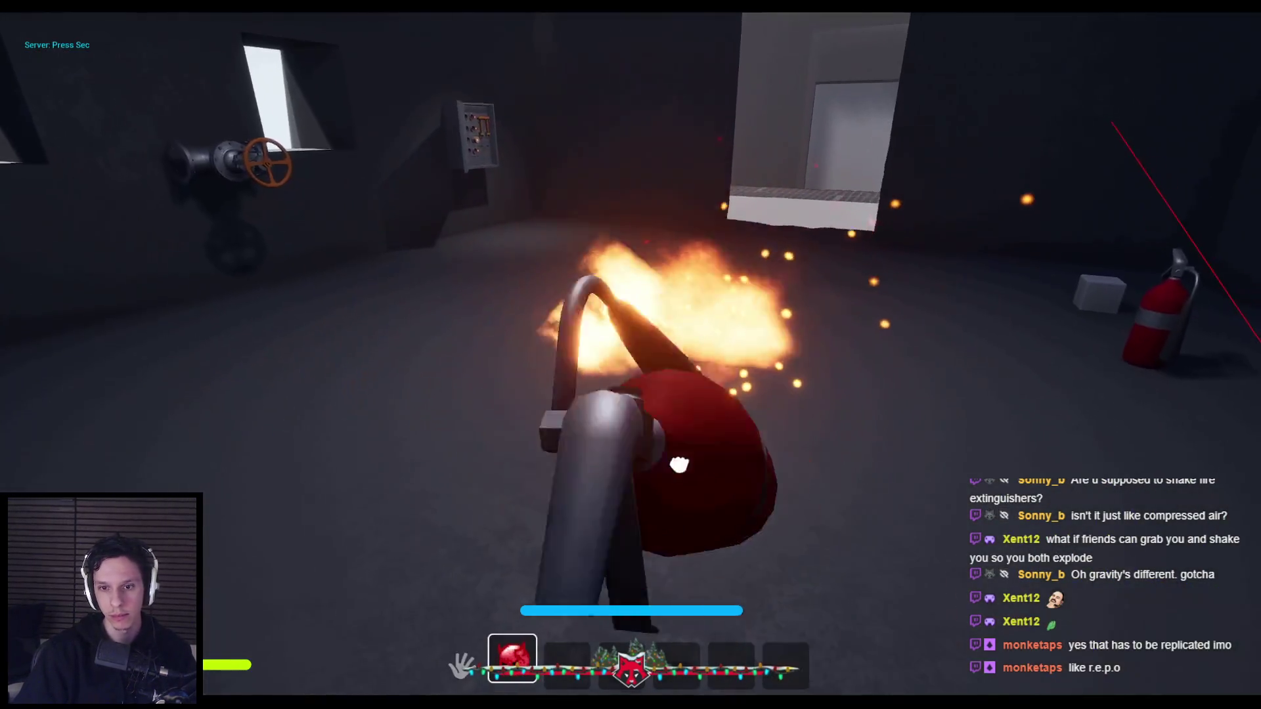
mouse_move(679, 465)
mouse_down()
mouse_move(535, 538)
mouse_move(653, 427)
mouse_move(641, 211)
mouse_move(488, 443)
mouse_move(572, 529)
mouse_move(699, 248)
mouse_move(643, 498)
mouse_move(554, 282)
mouse_move(648, 281)
mouse_move(642, 318)
mouse_move(612, 308)
mouse_move(577, 219)
mouse_move(562, 281)
mouse_move(676, 168)
mouse_move(750, 343)
mouse_move(597, 338)
mouse_move(492, 506)
mouse_move(541, 442)
mouse_move(247, 438)
mouse_move(720, 394)
mouse_move(797, 459)
mouse_move(657, 550)
mouse_move(845, 369)
mouse_move(577, 284)
mouse_move(603, 563)
mouse_move(578, 494)
mouse_move(589, 416)
mouse_up()
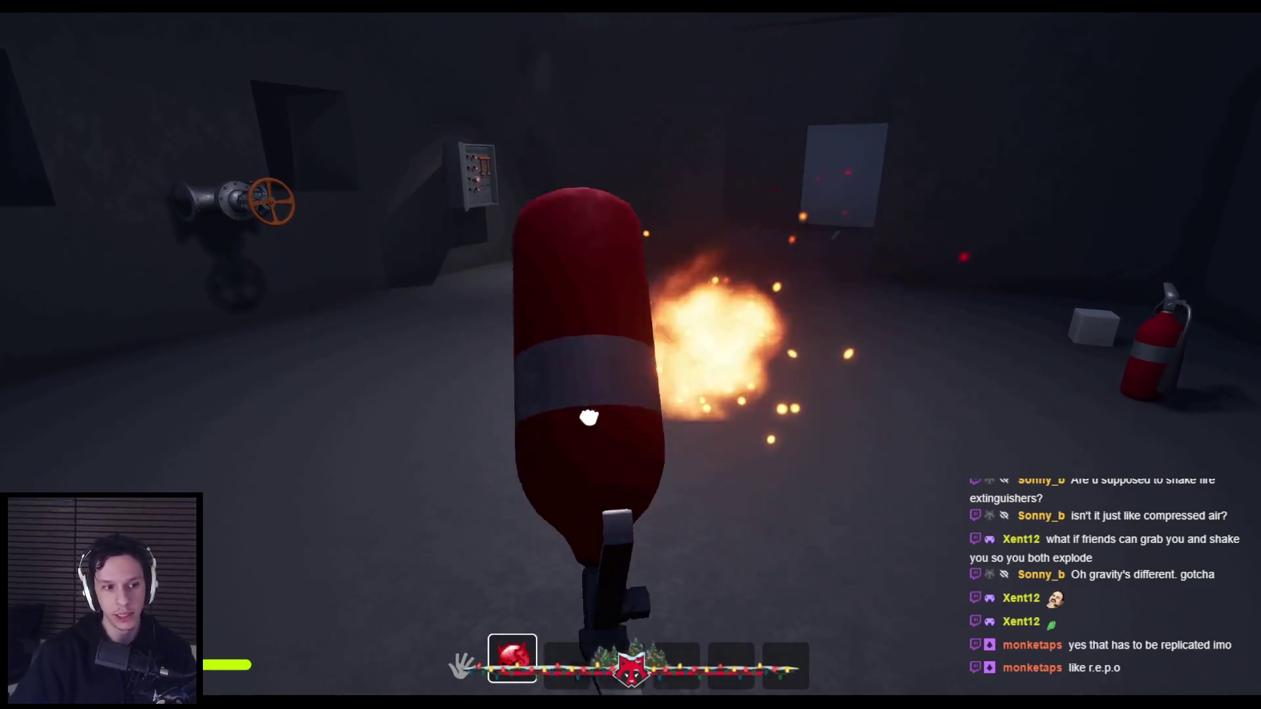
key(e)
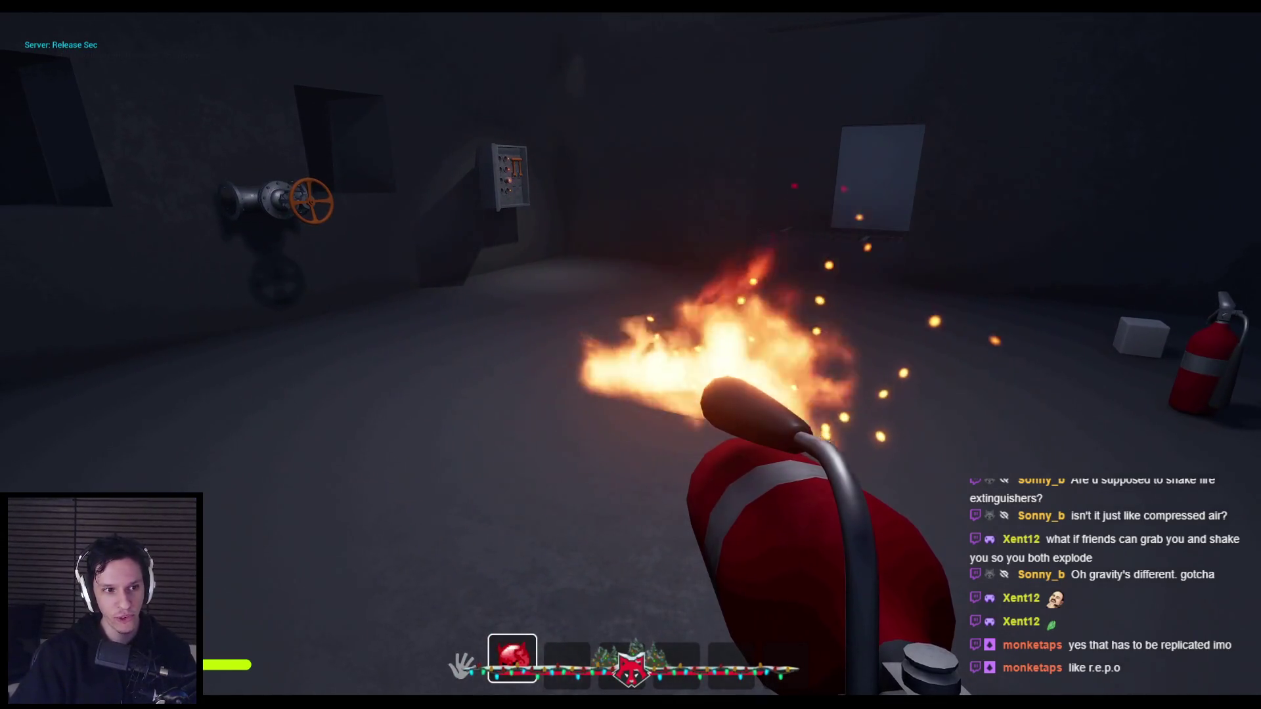
Spray foam toward the large tank, then stop the play session
mouse_move(755, 525)
mouse_down()
mouse_move(718, 423)
mouse_move(681, 501)
mouse_move(712, 464)
mouse_move(671, 258)
mouse_move(591, 420)
mouse_move(630, 355)
mouse_up()
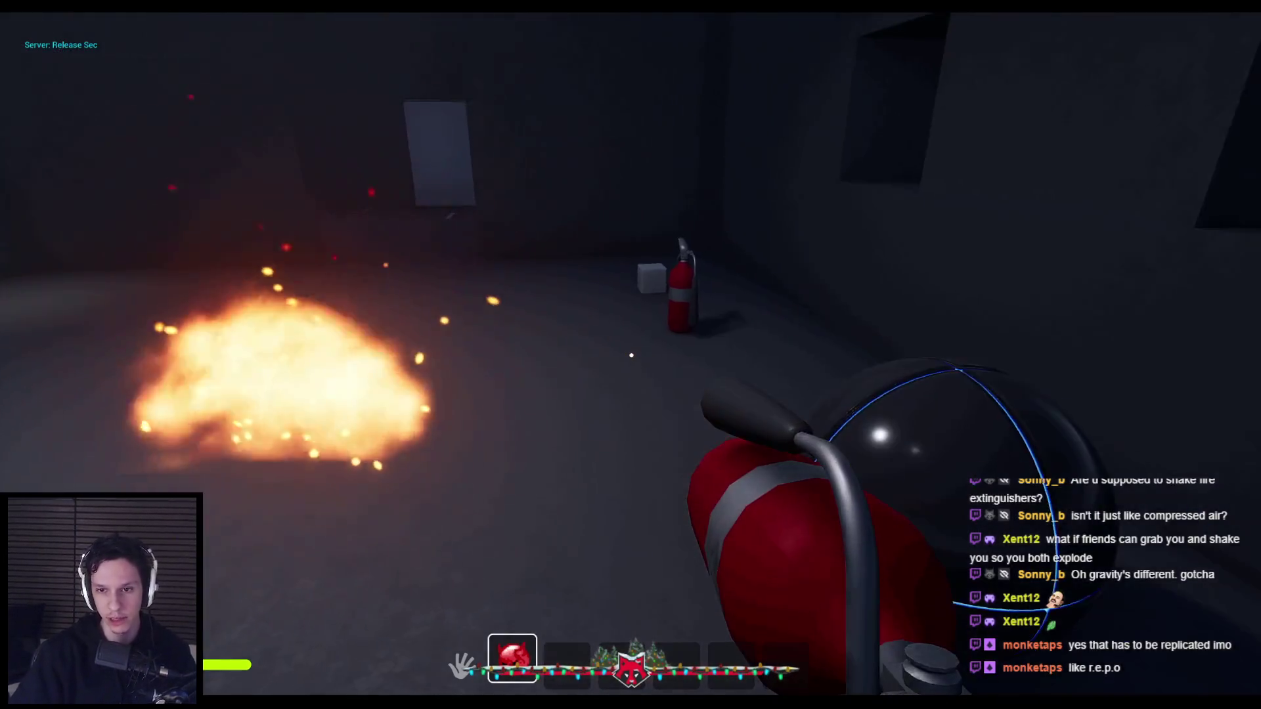
click(631, 354)
right_click(630, 354)
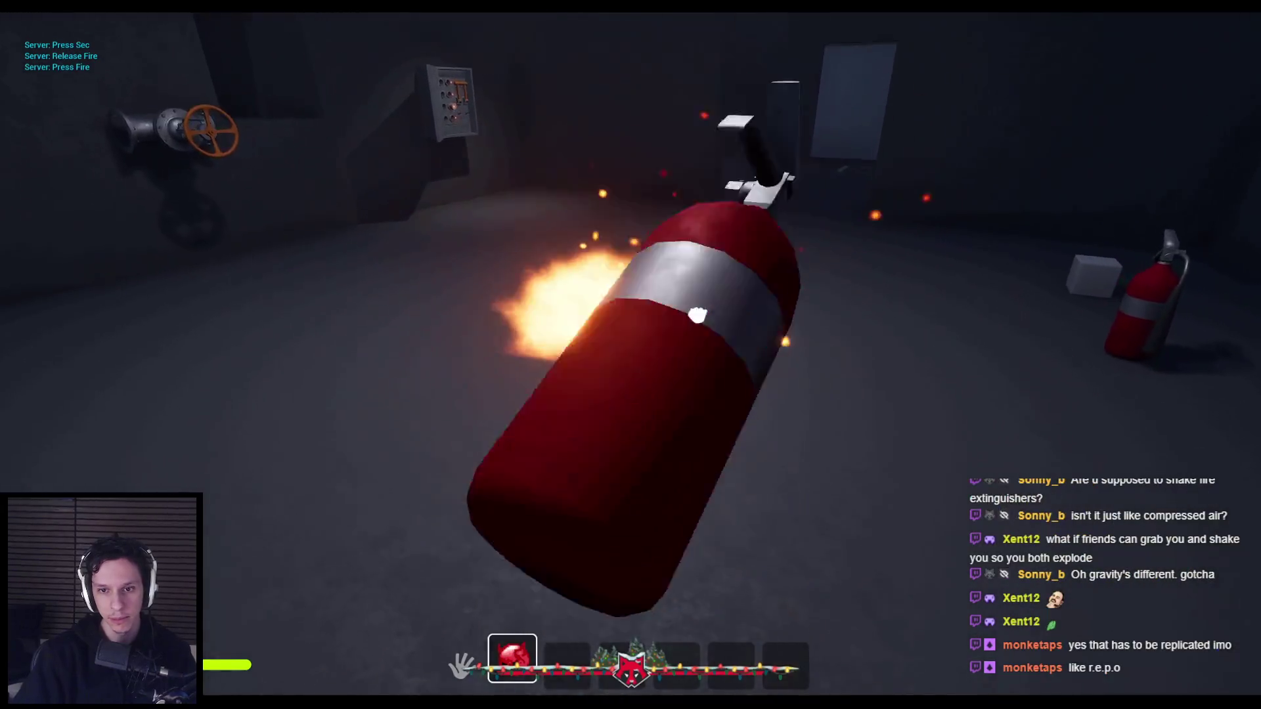
click(631, 355)
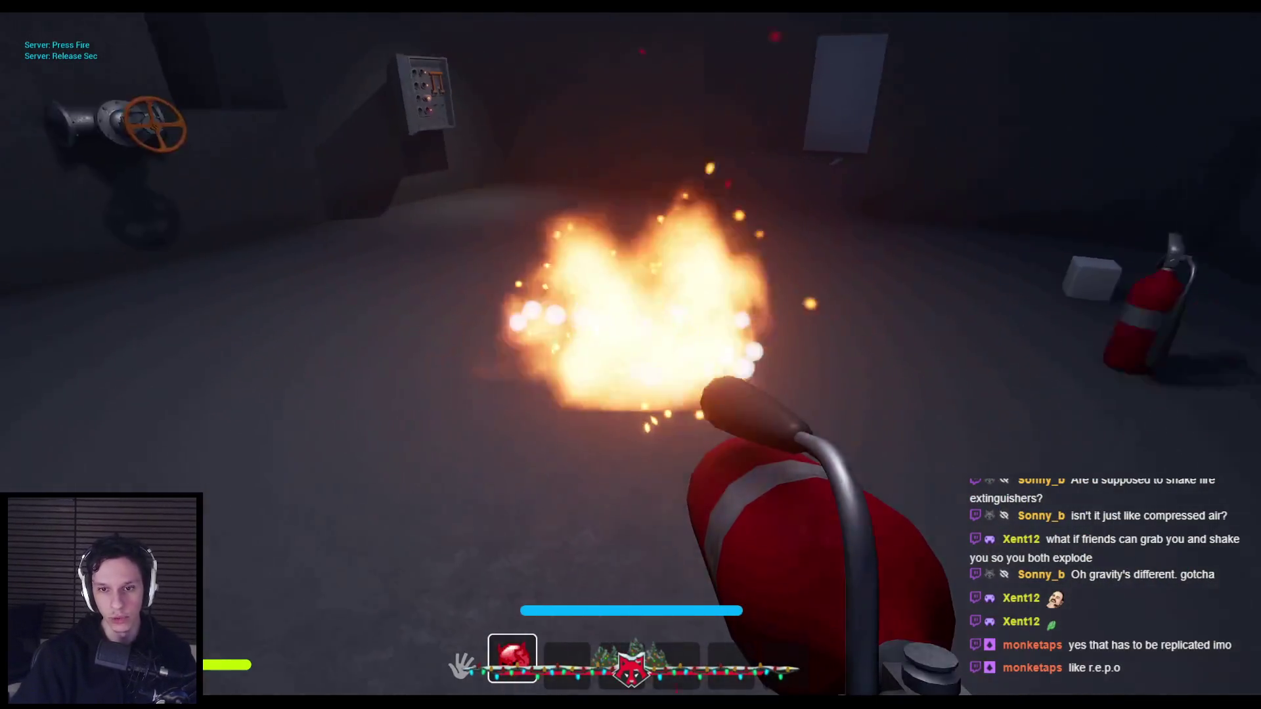
key(Escape)
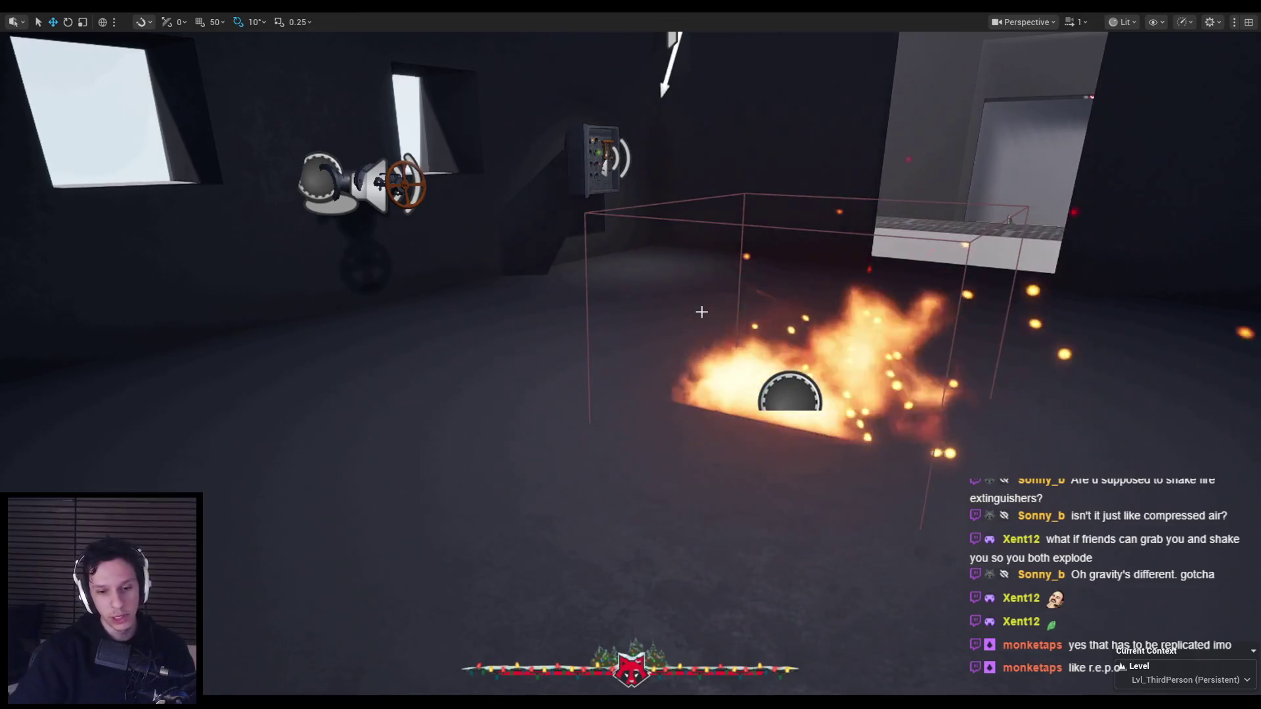
Save all changes and check the handle interp speed of 14.0 in the Blueprint graph
drag(702, 312, 610, 289)
key(ctrl+s)
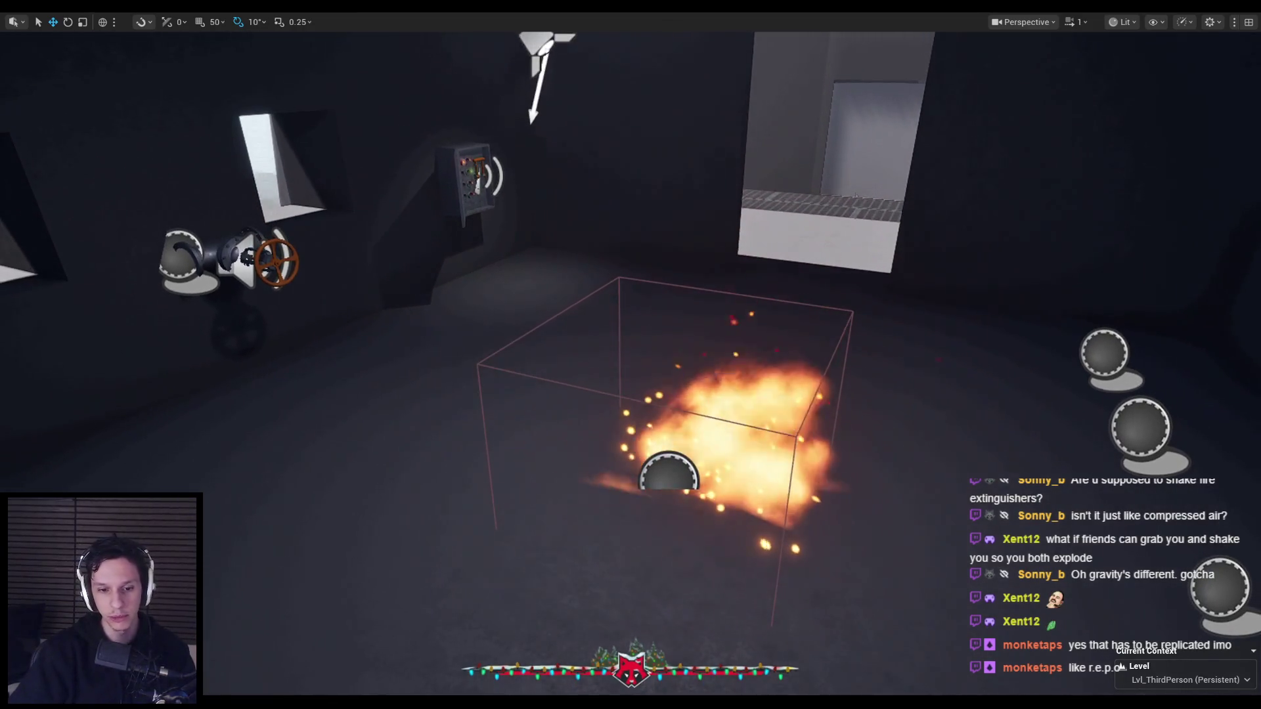
key(alt+Tab)
scroll(377, 444, down, 1)
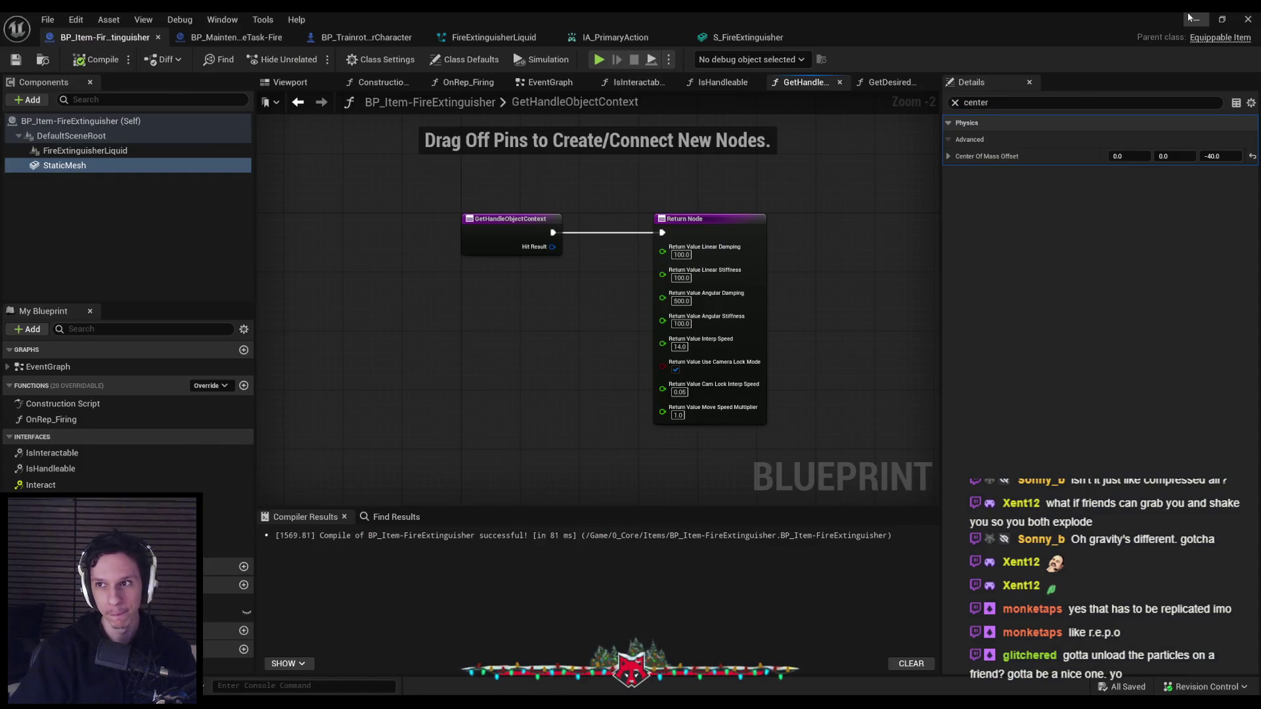
Hide the Blueprint, pull back to a wide room view and exit immersive mode
click(1190, 17)
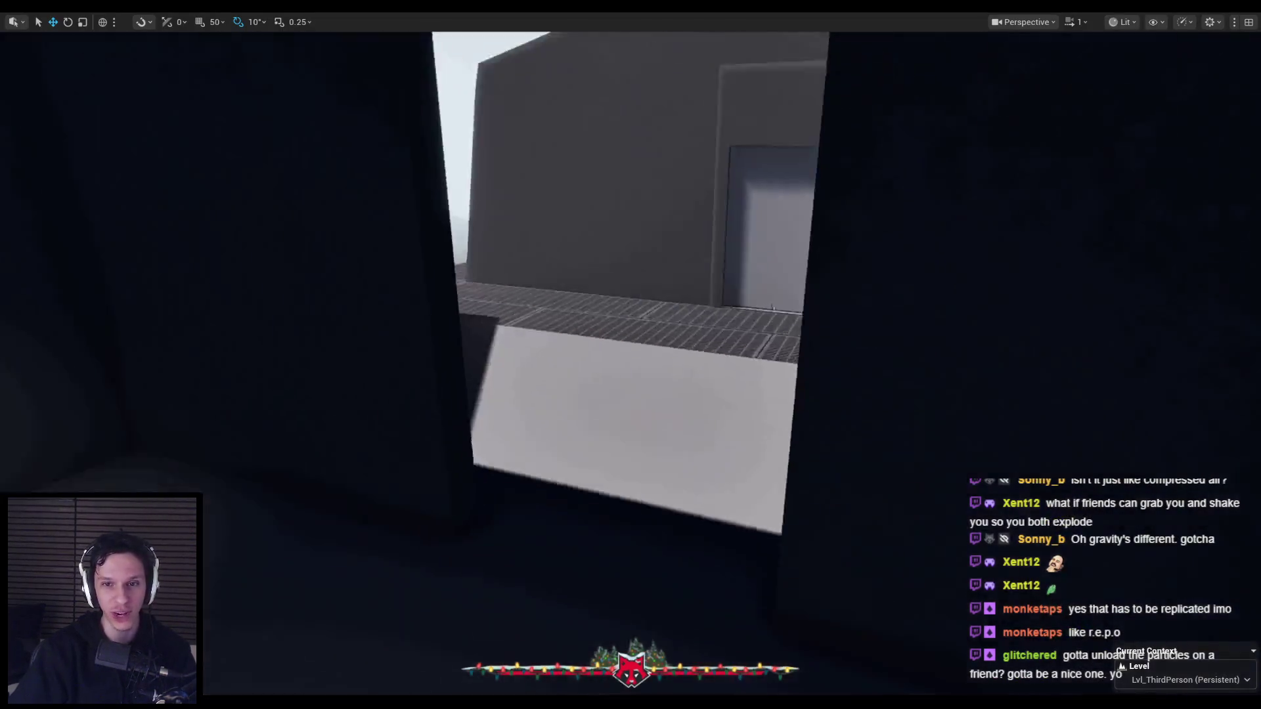
key(s)
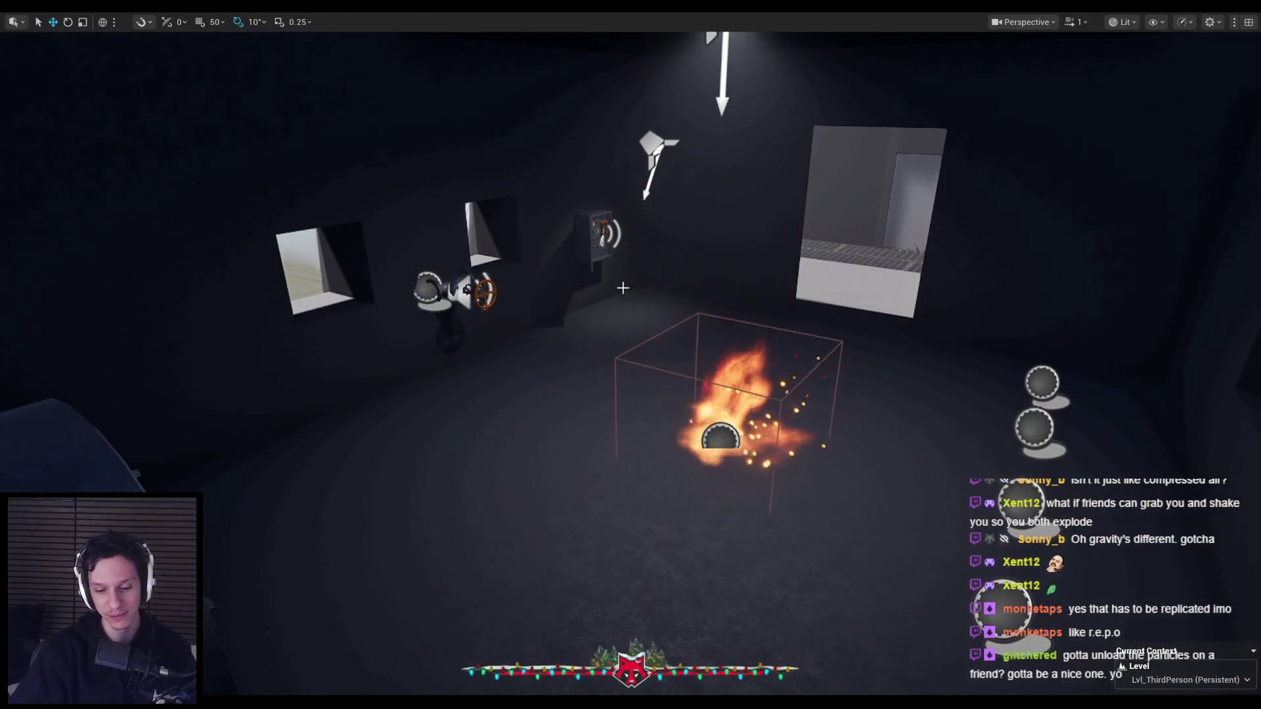
key(F11)
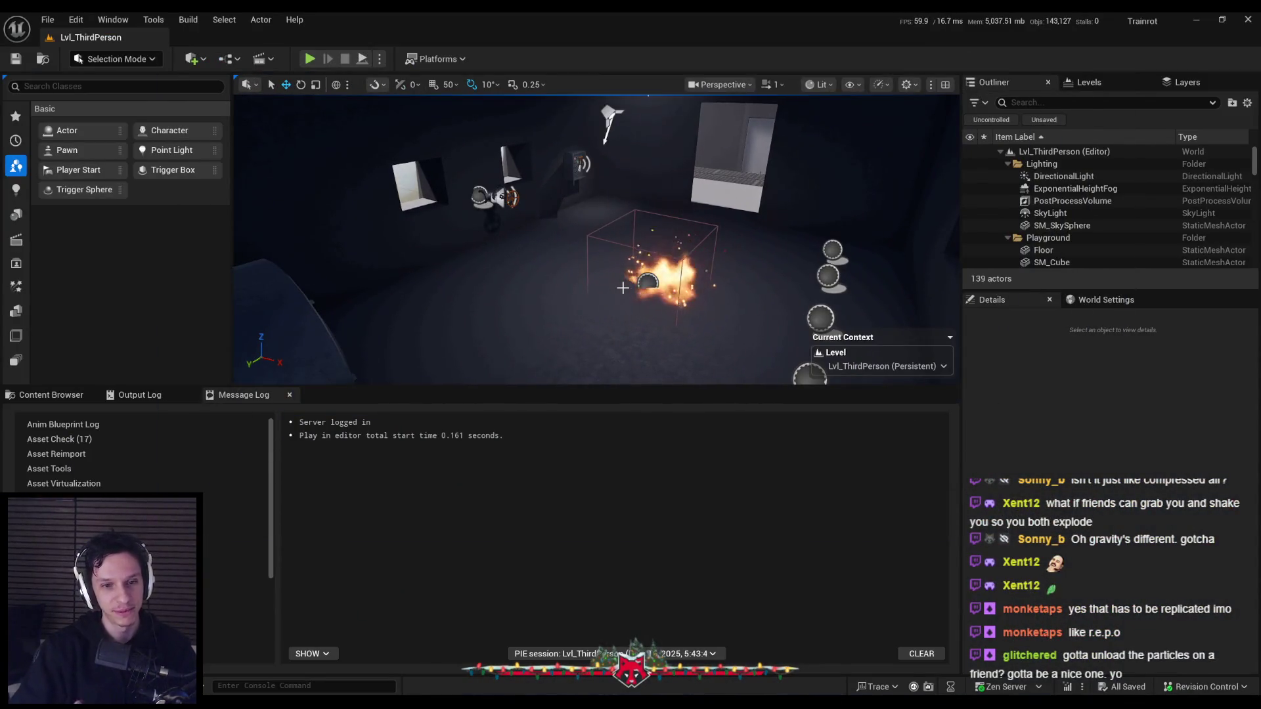
Show the Content/0_Core/Input folder in the Content Browser and run a brief play test
click(60, 395)
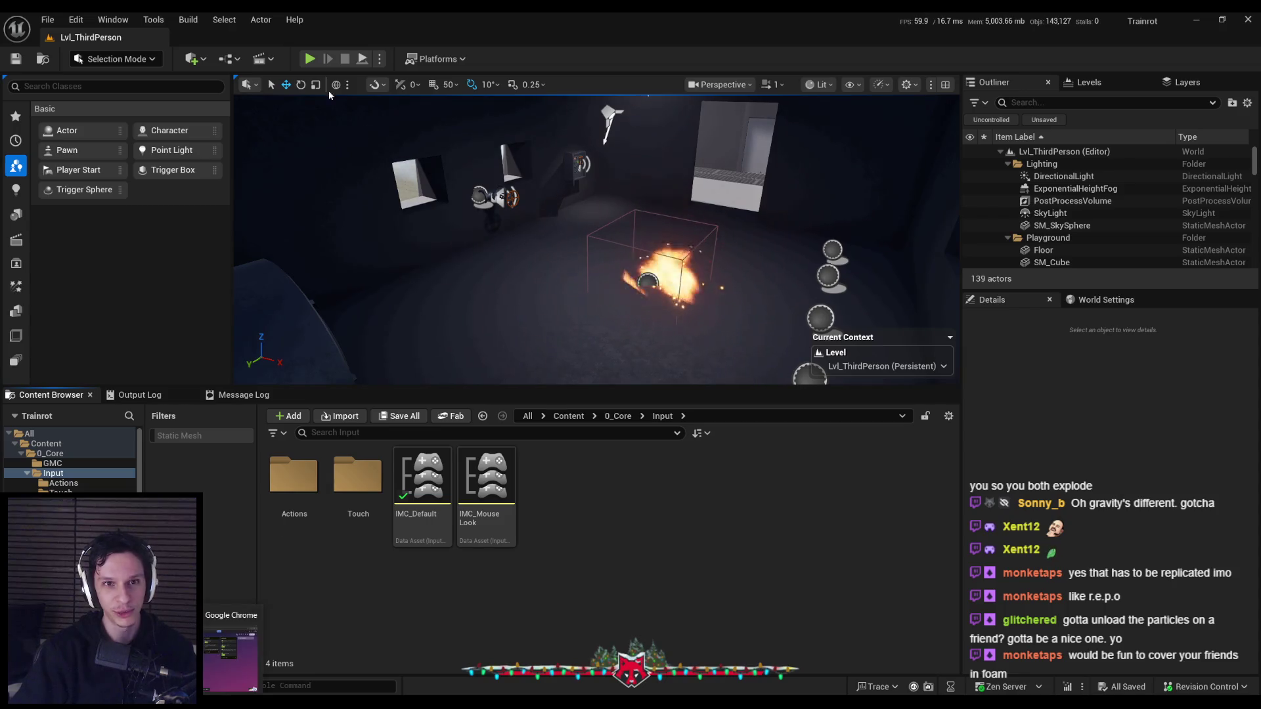
click(310, 58)
key(F11)
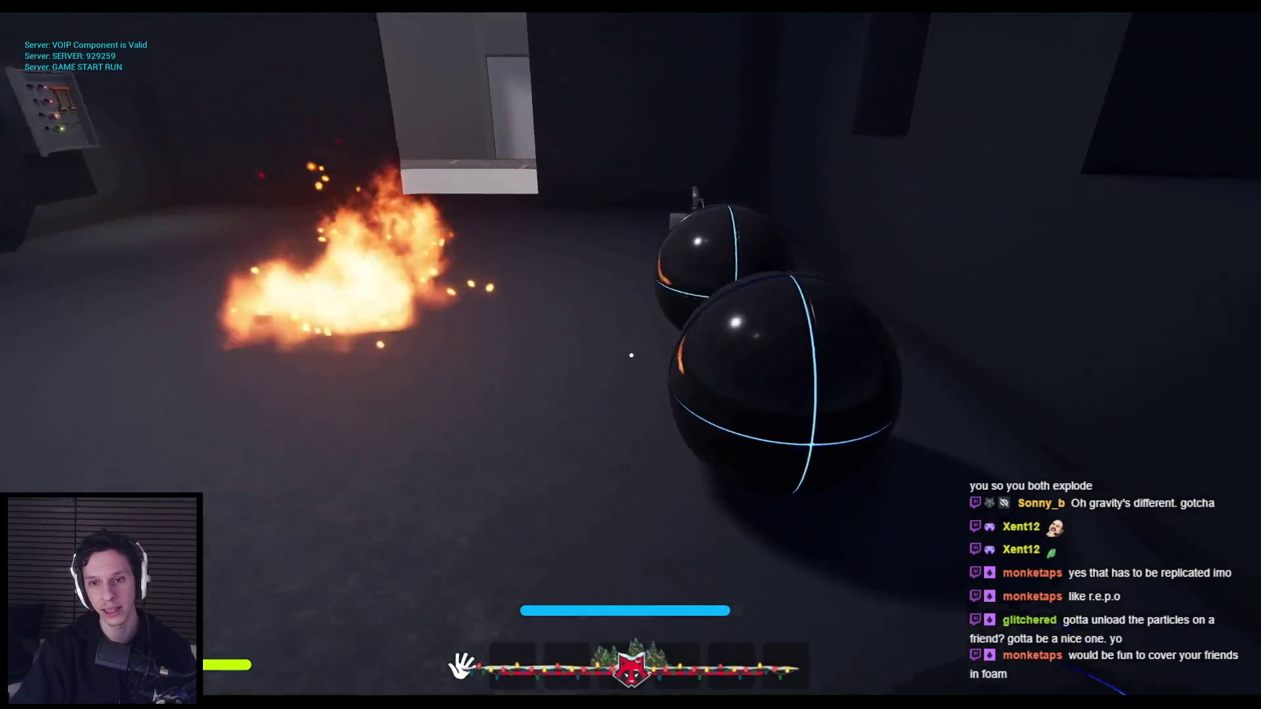
key(Escape)
key(F11)
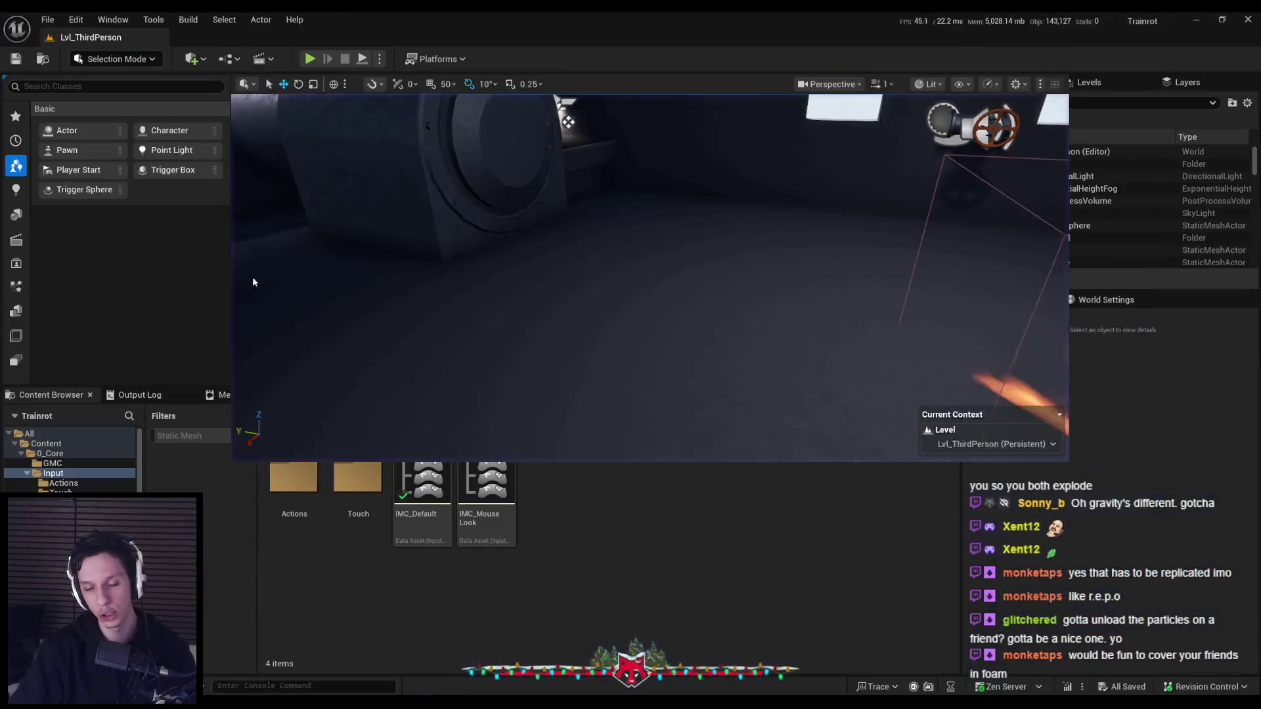
Fly the viewport camera toward the wall under the skylight
scroll(525, 104, down, 5)
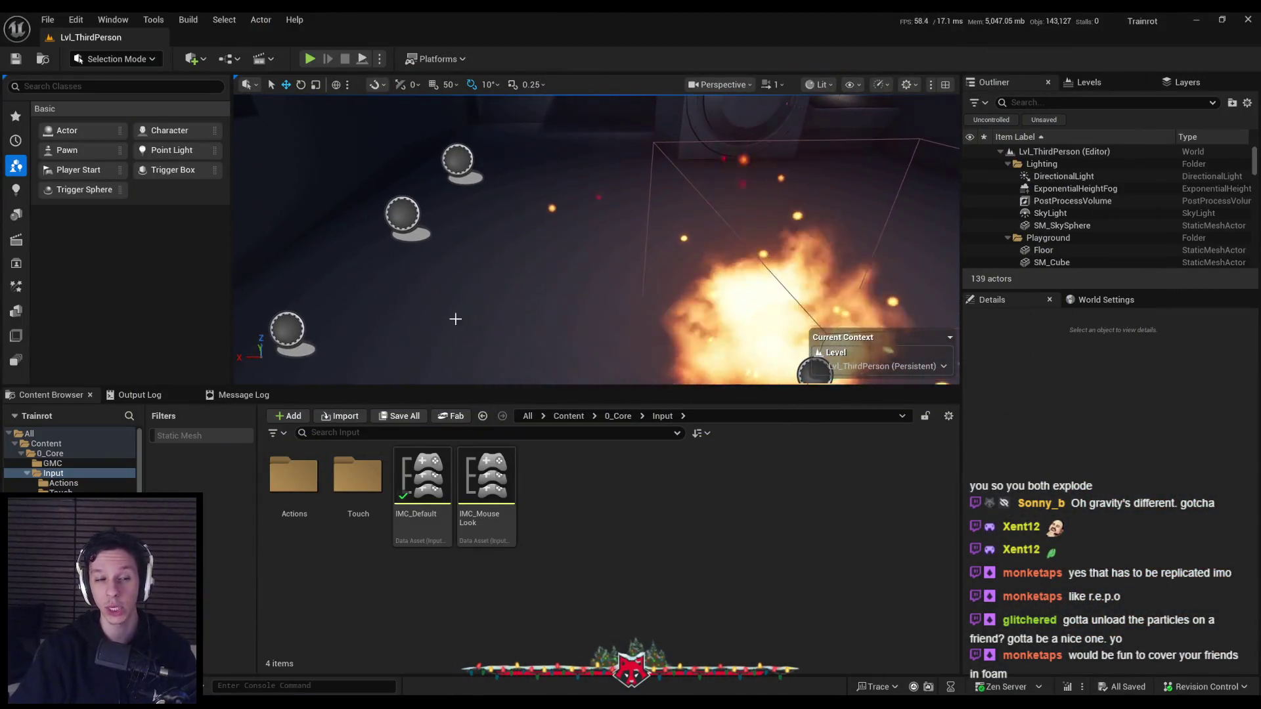
mouse_move(230, 703)
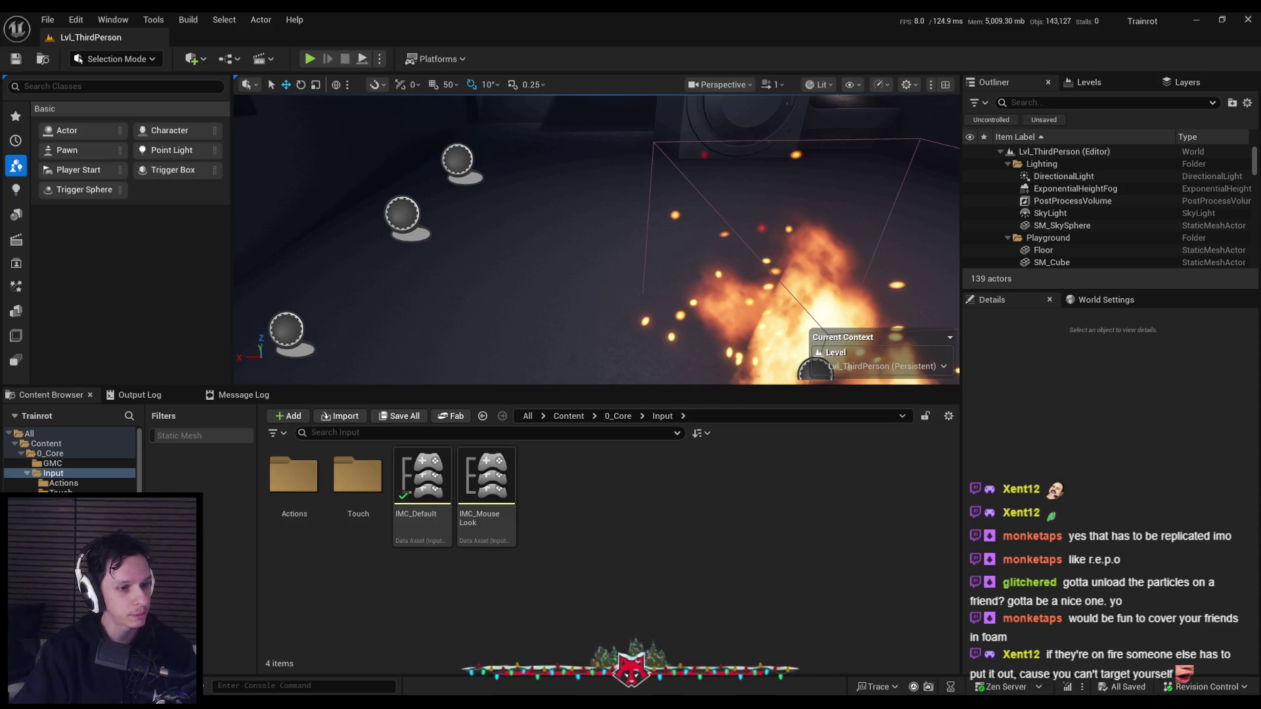
mouse_move(467, 247)
mouse_down()
mouse_move(434, 230)
mouse_move(473, 197)
mouse_move(453, 243)
mouse_move(441, 240)
mouse_move(465, 248)
mouse_up()
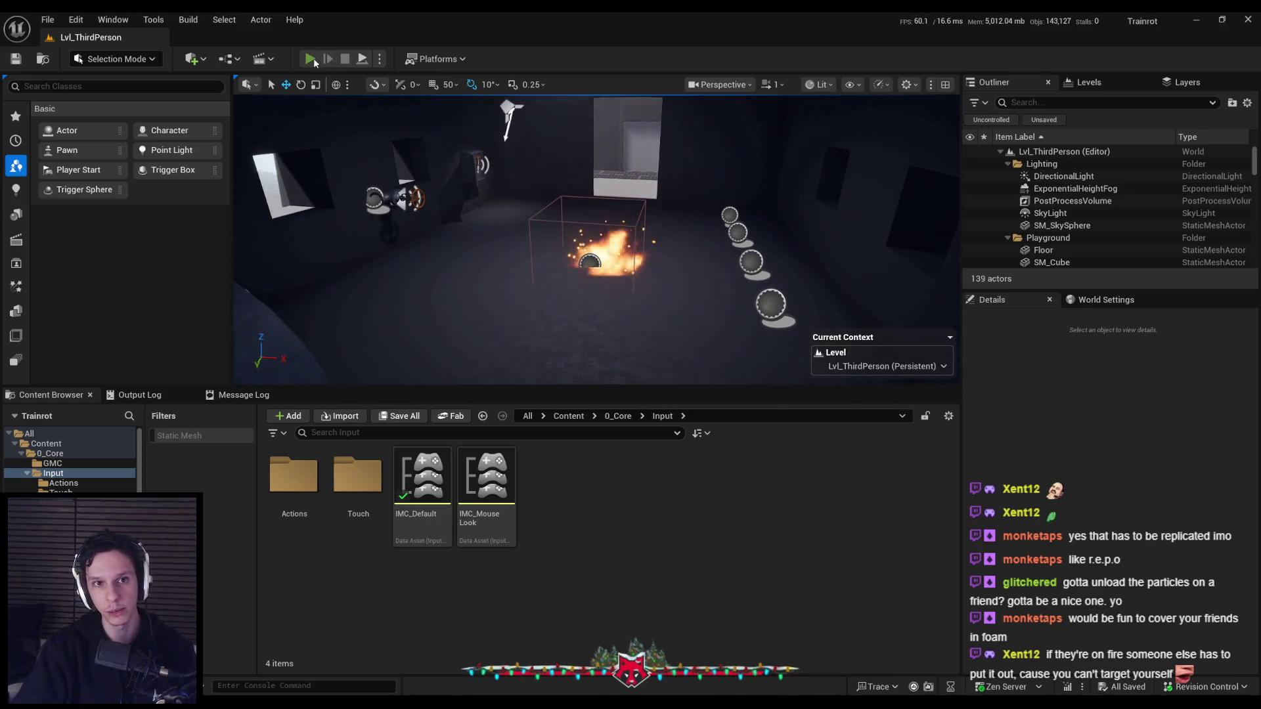
Play-test spraying foam from the held extinguisher at the floor fire, then stop the game
click(310, 58)
key(F11)
key(e)
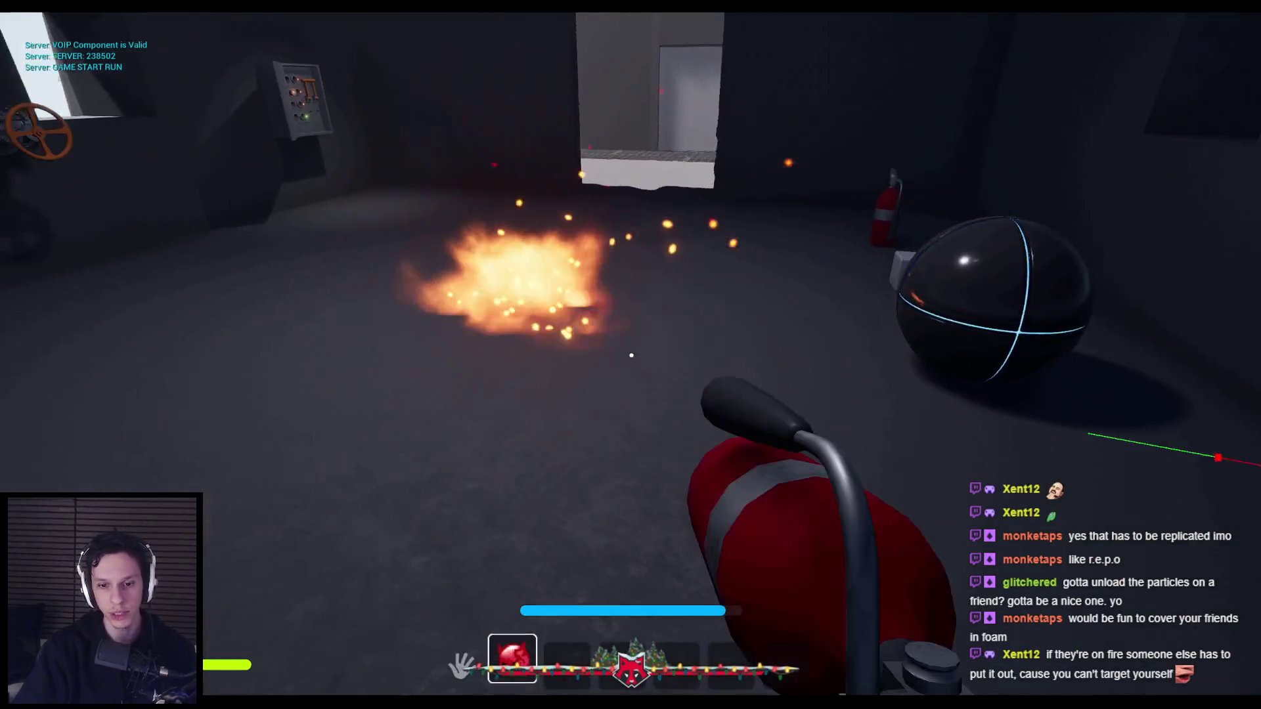
click(630, 354)
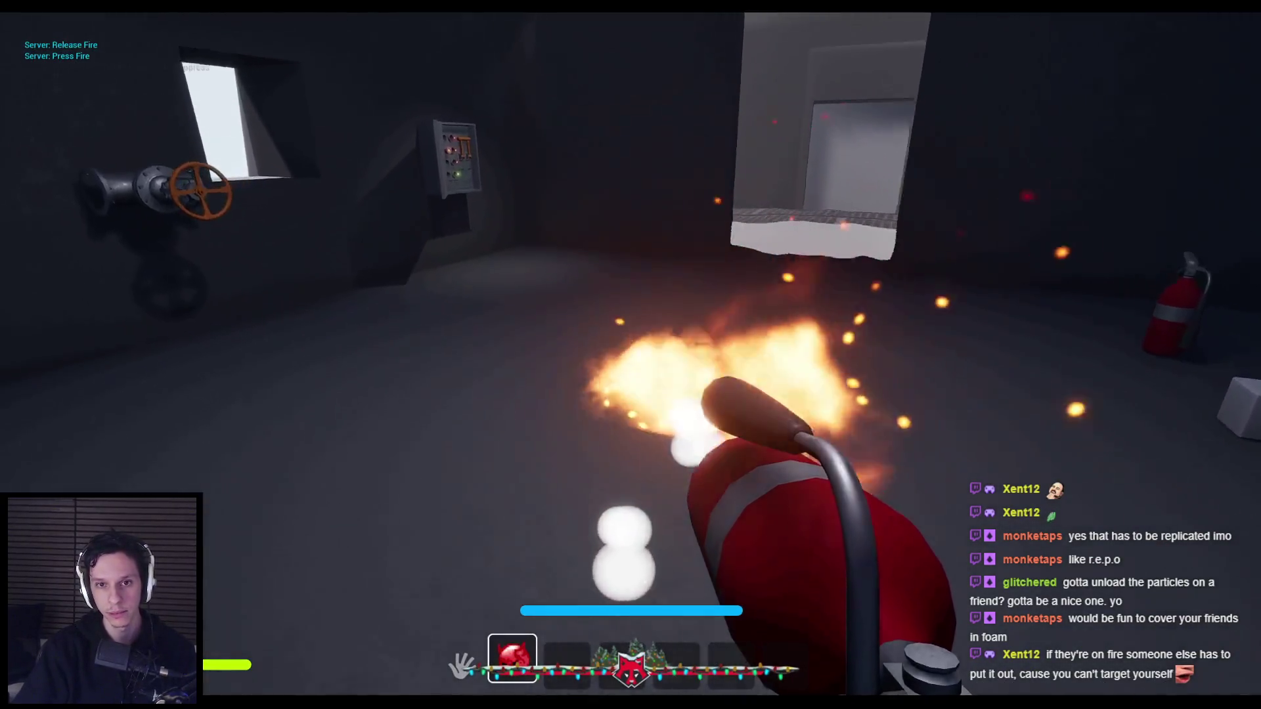
click(631, 355)
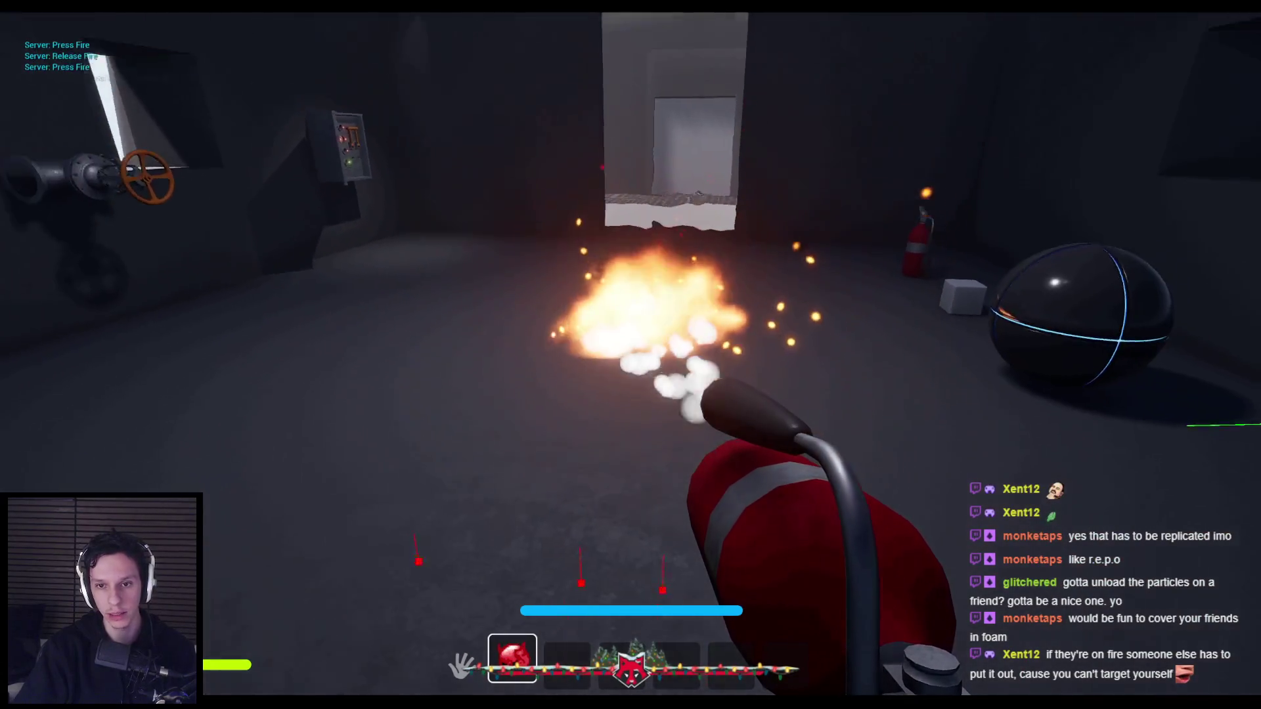
drag(631, 355, 631, 354)
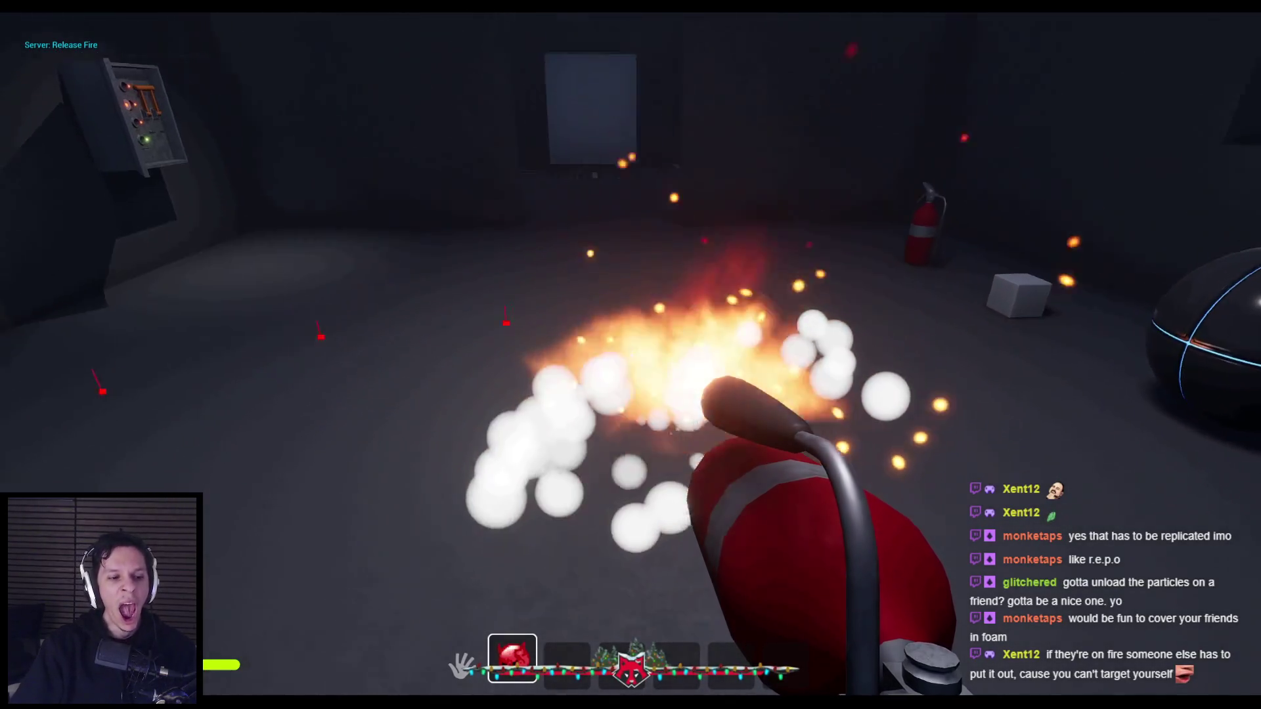
key(Escape)
In the extinguisher Blueprint's EventGraph, change the Select node's True push strength from 7500 to 5000
click(431, 650)
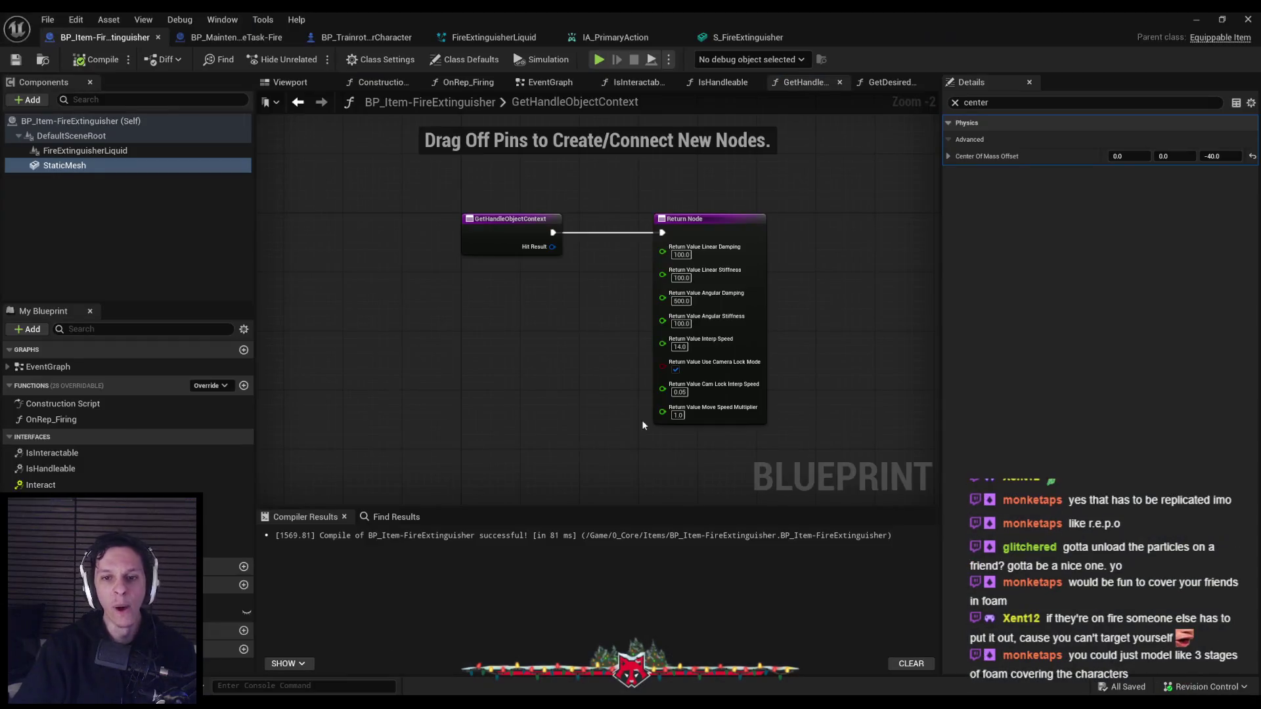
double_click(48, 367)
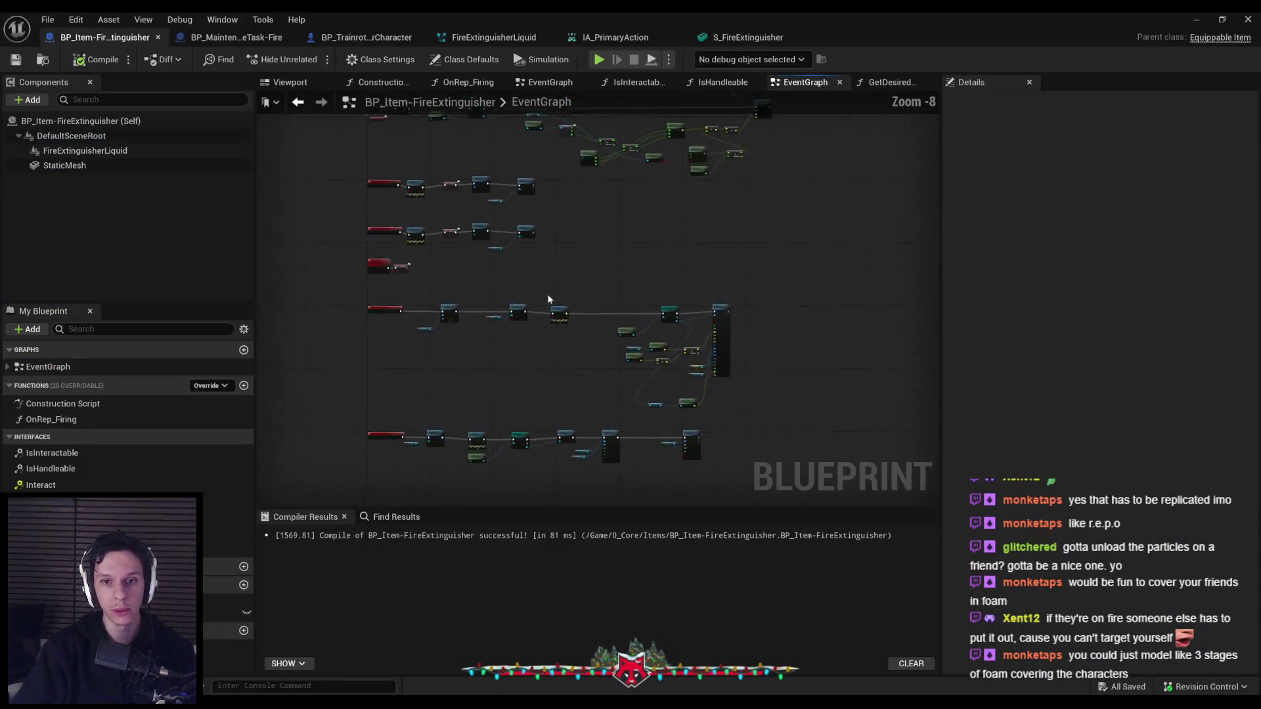
scroll(742, 233, up, 5)
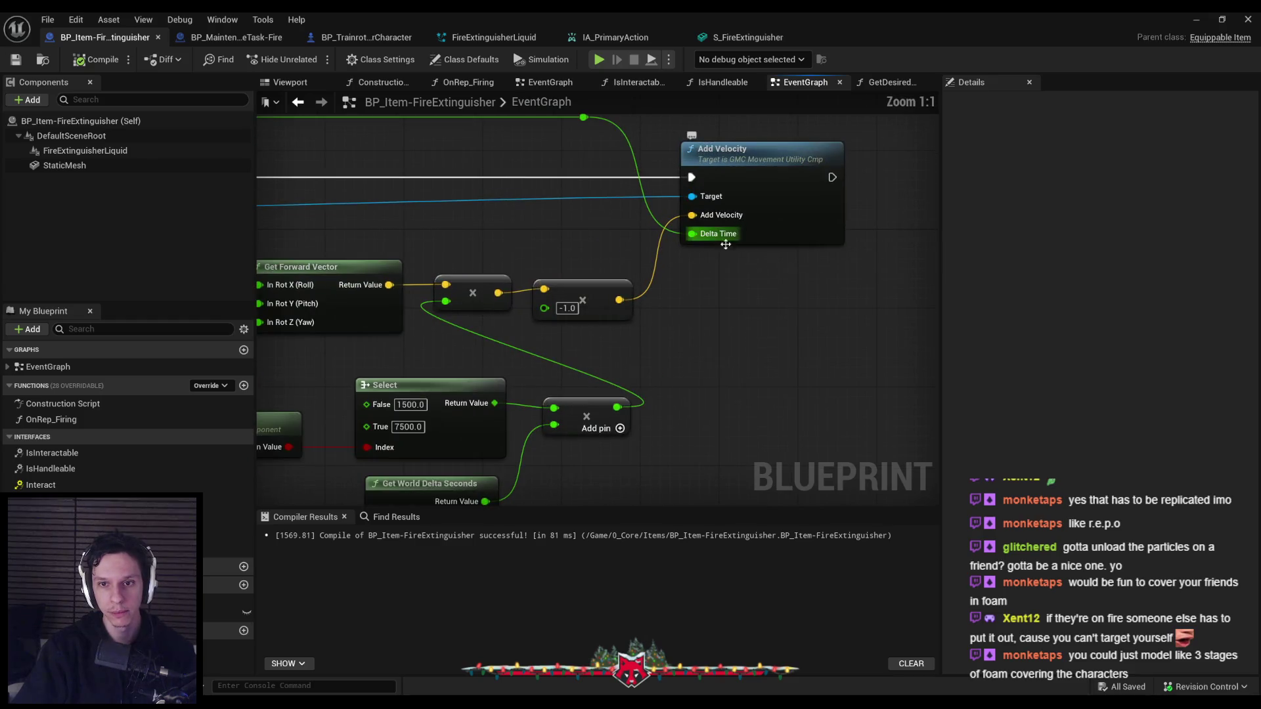
drag(554, 336, 642, 325)
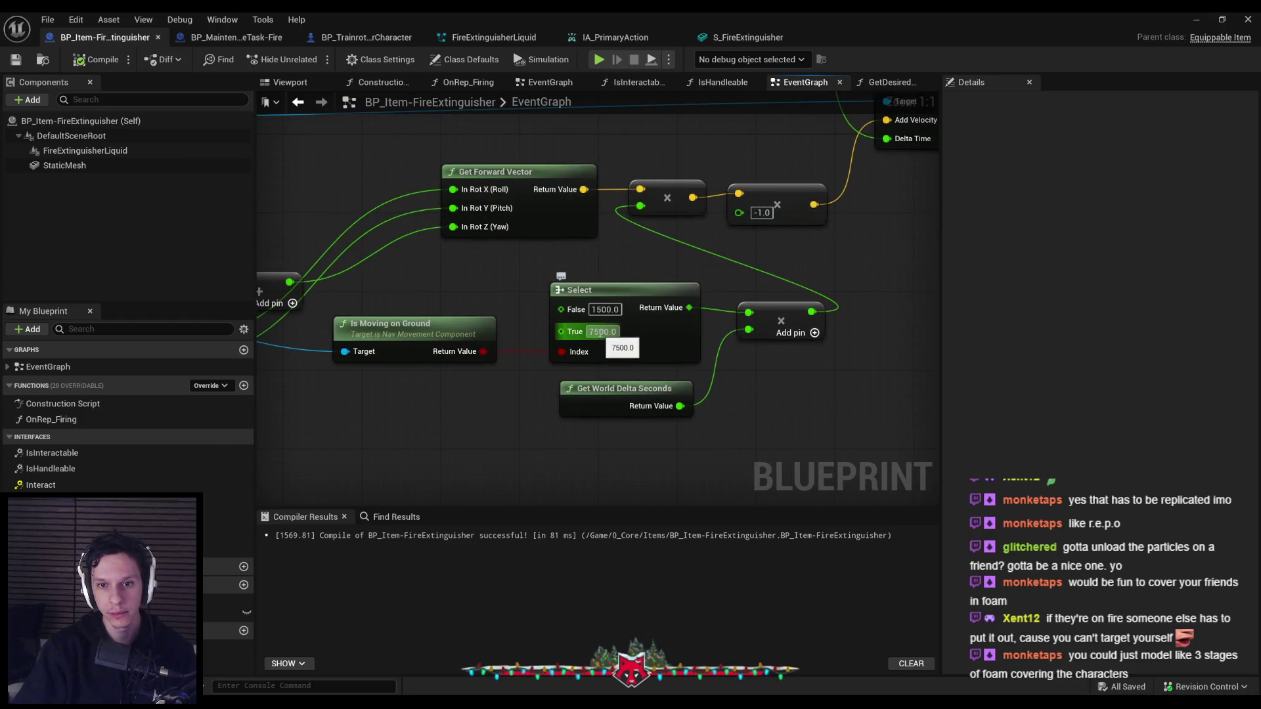
text(5000)
key(Return)
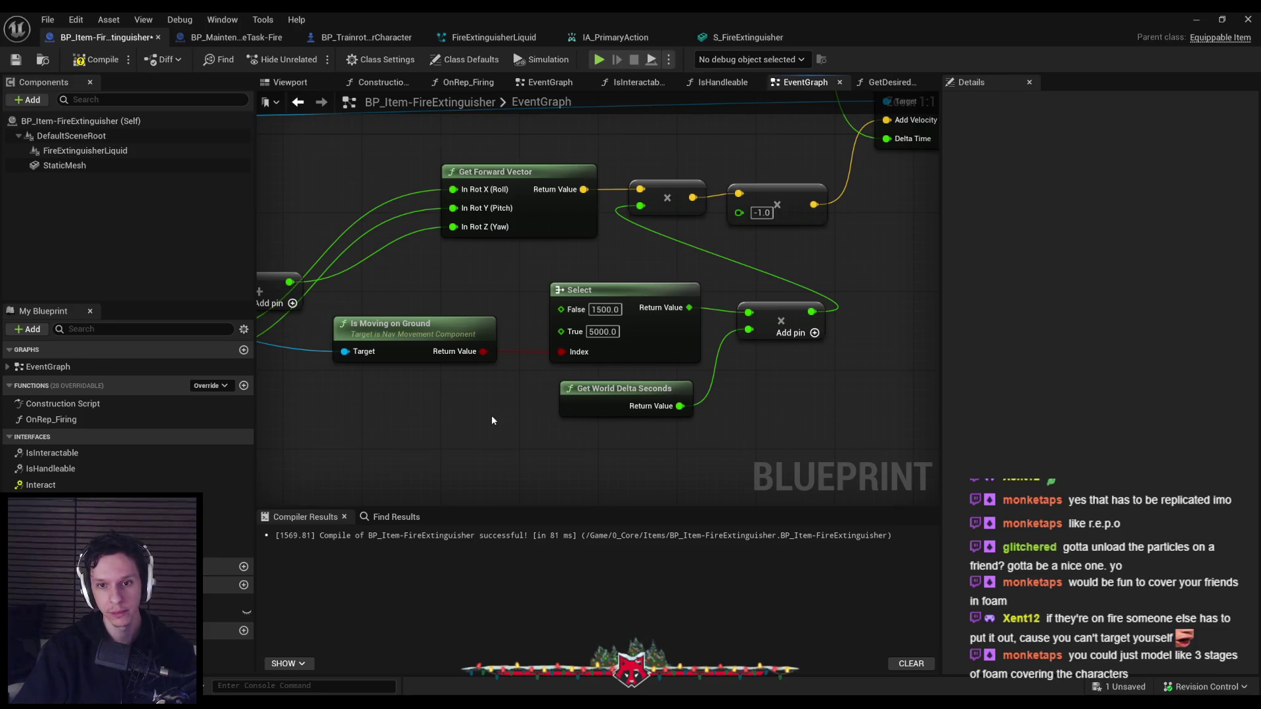
Play-test the level: pick up the extinguisher, spray foam, and walk forward
click(1216, 17)
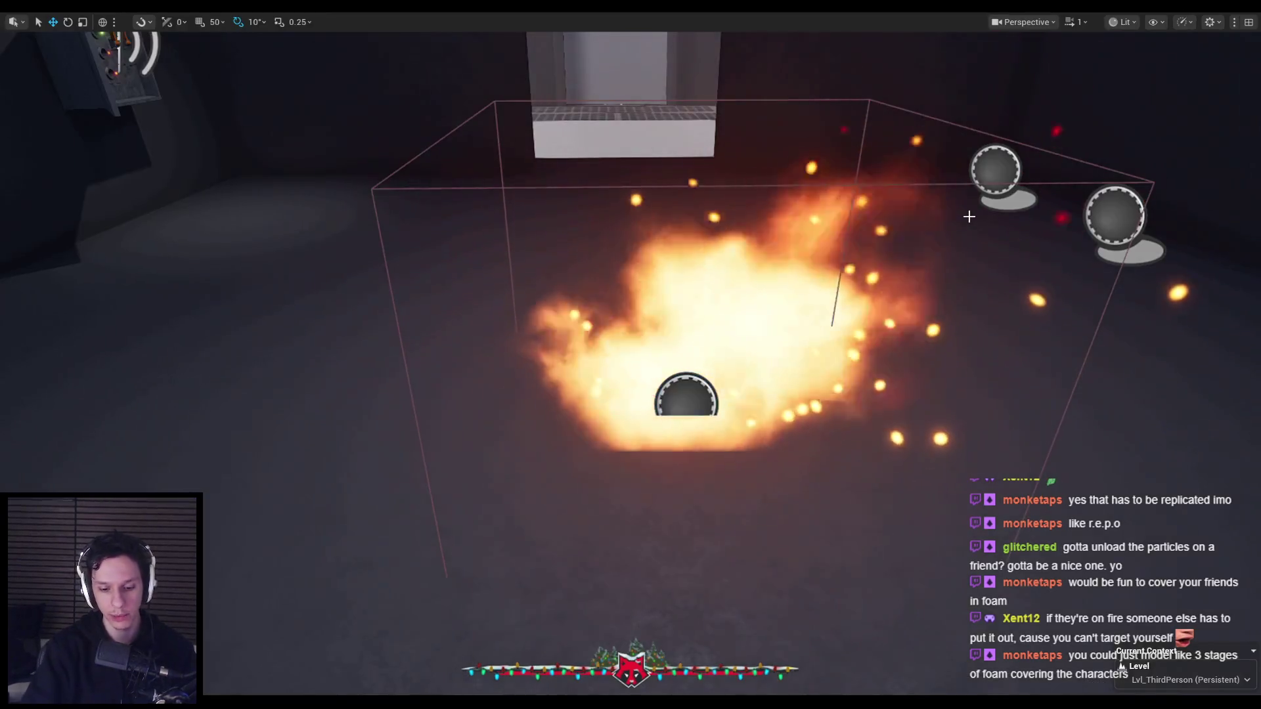
key(e)
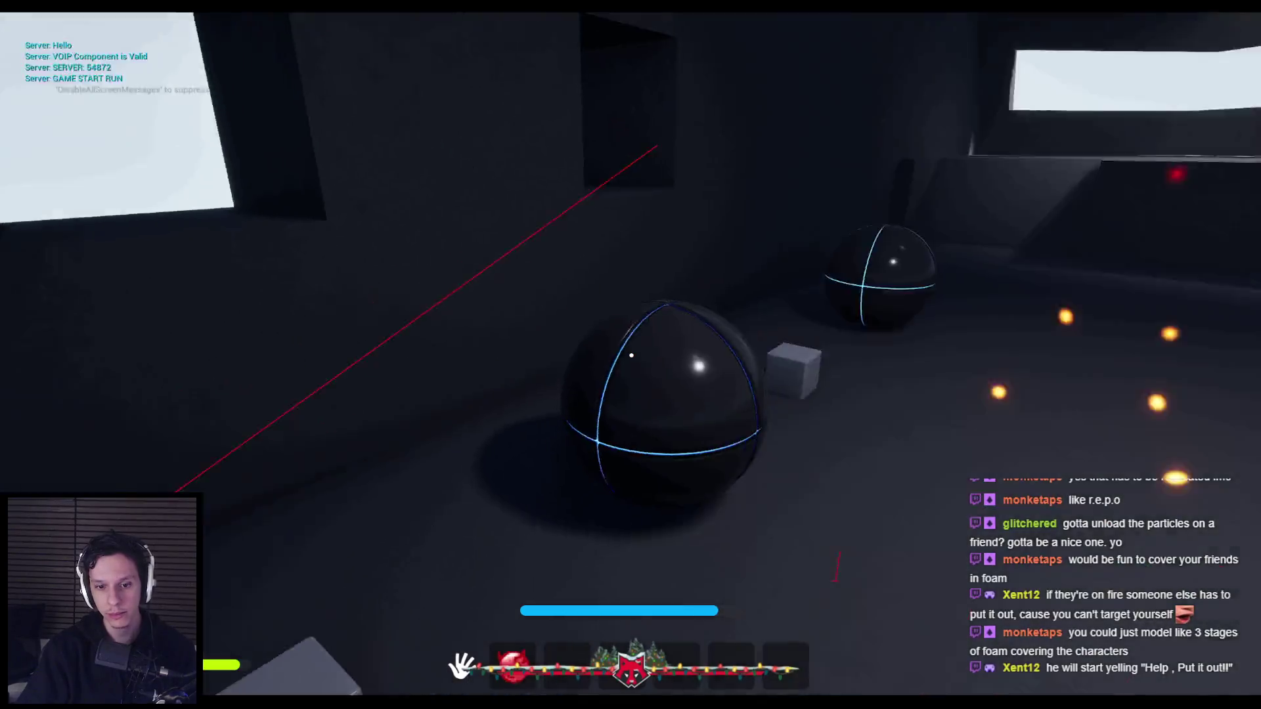
click(630, 354)
key(w)
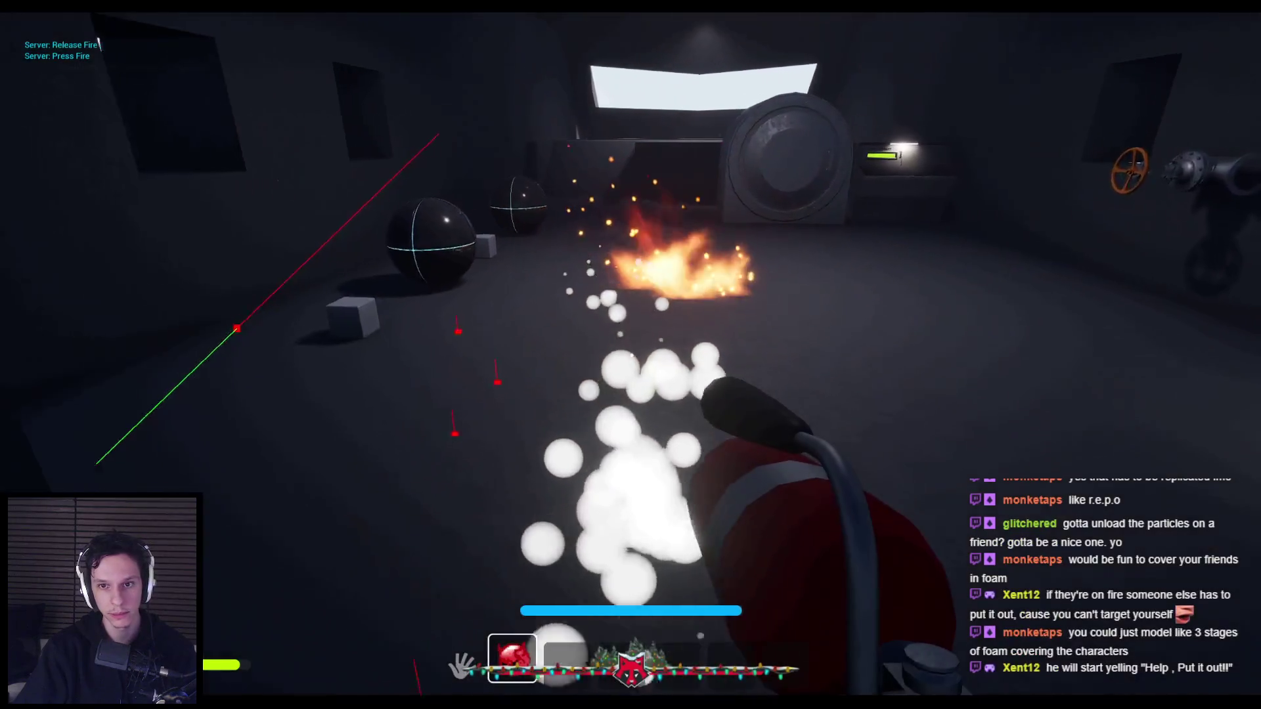
click(631, 355)
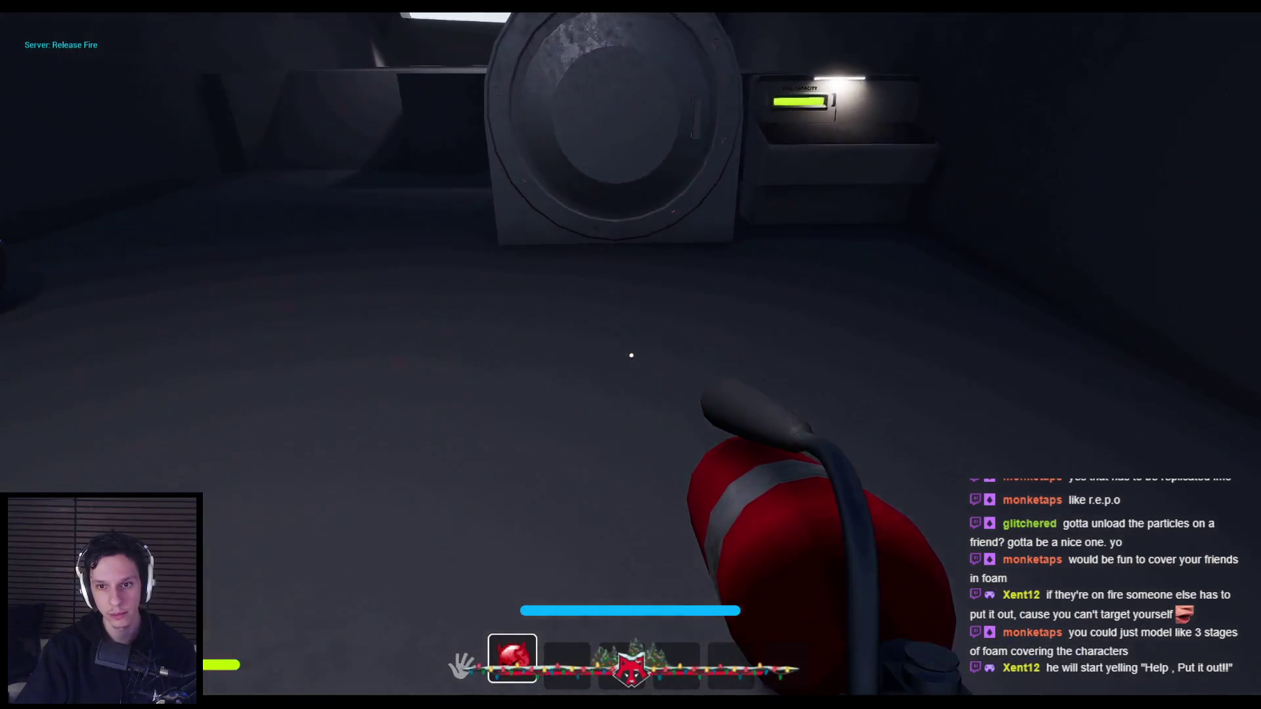
click(631, 354)
drag(632, 355, 631, 356)
key(F1)
key(F2)
key(F3)
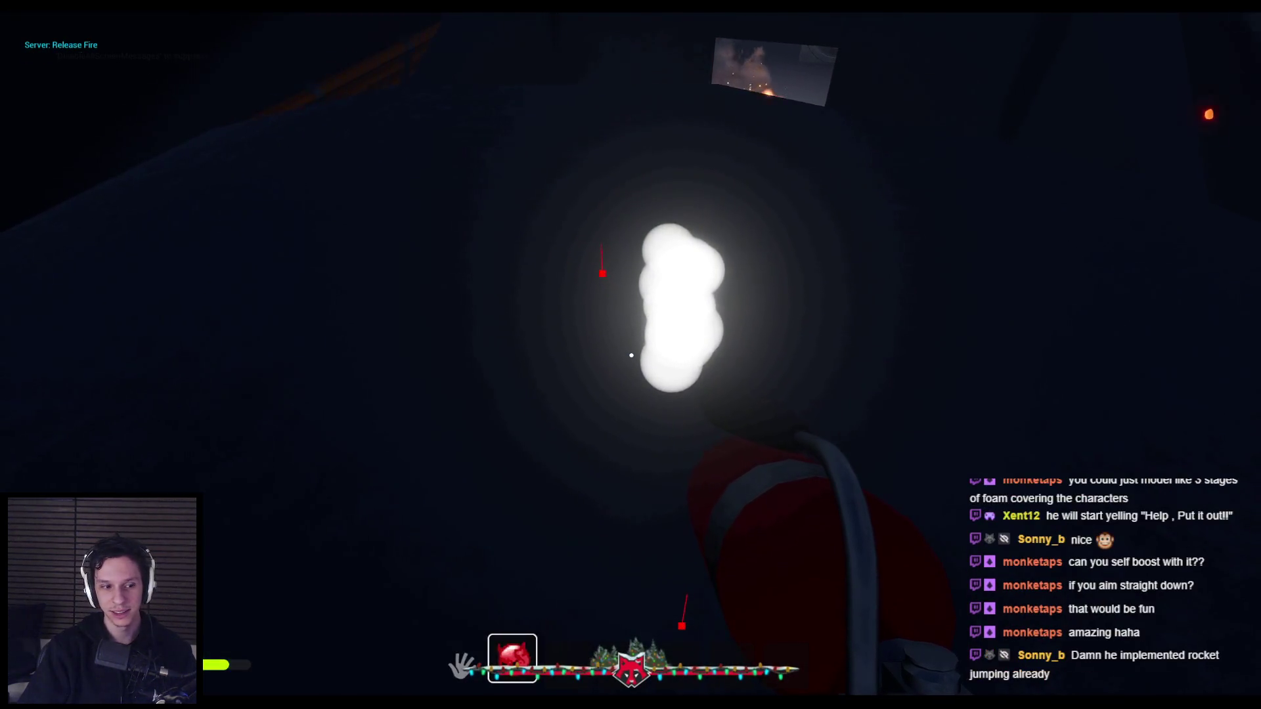
drag(632, 355, 632, 356)
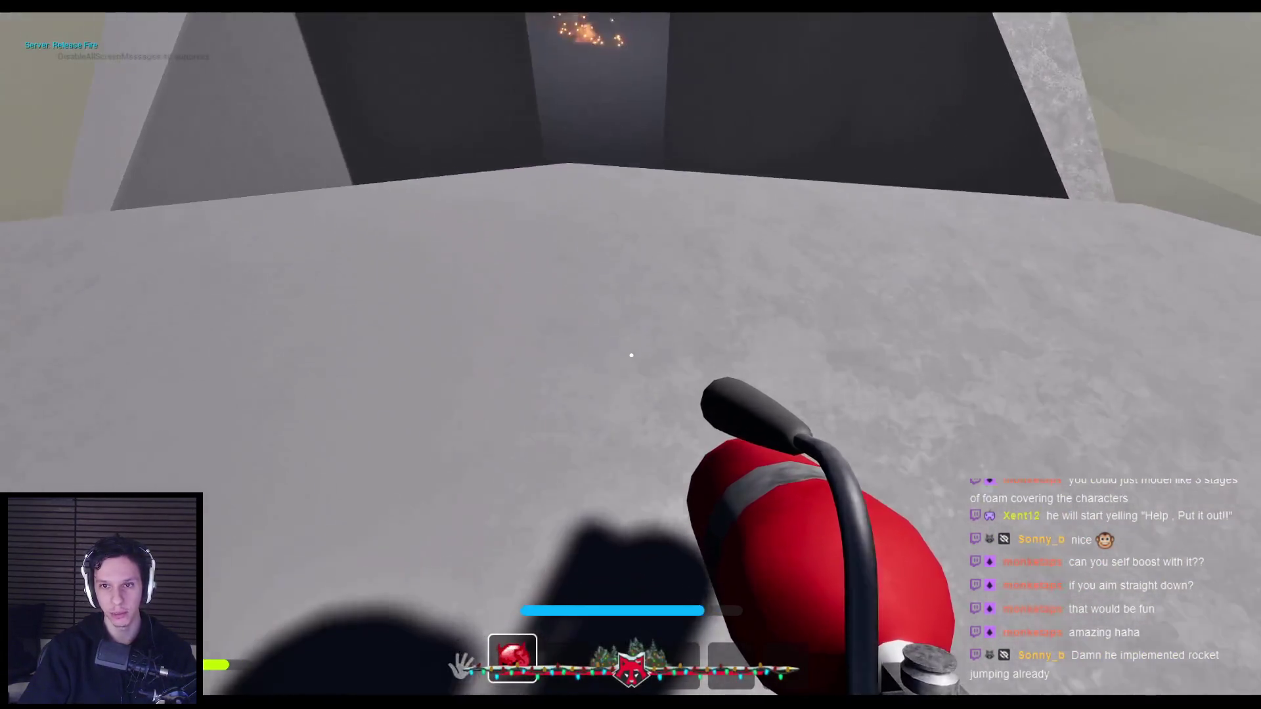
drag(631, 355, 632, 355)
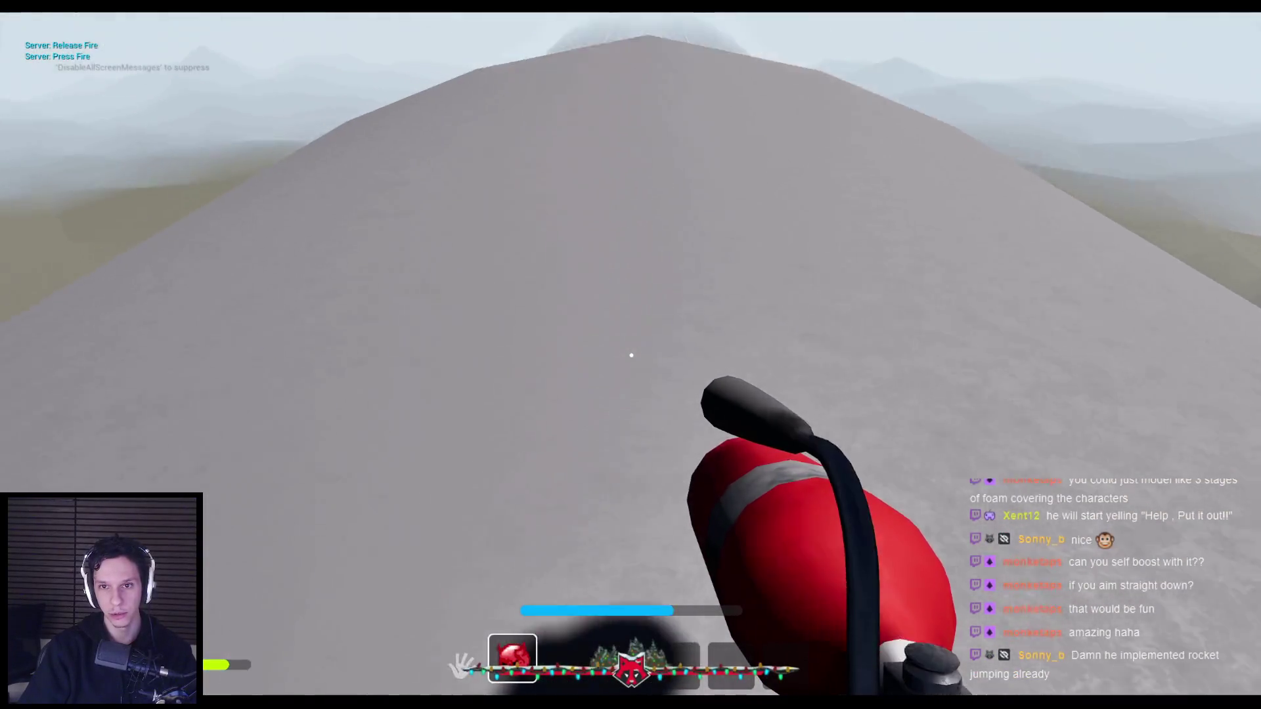
drag(631, 356, 631, 355)
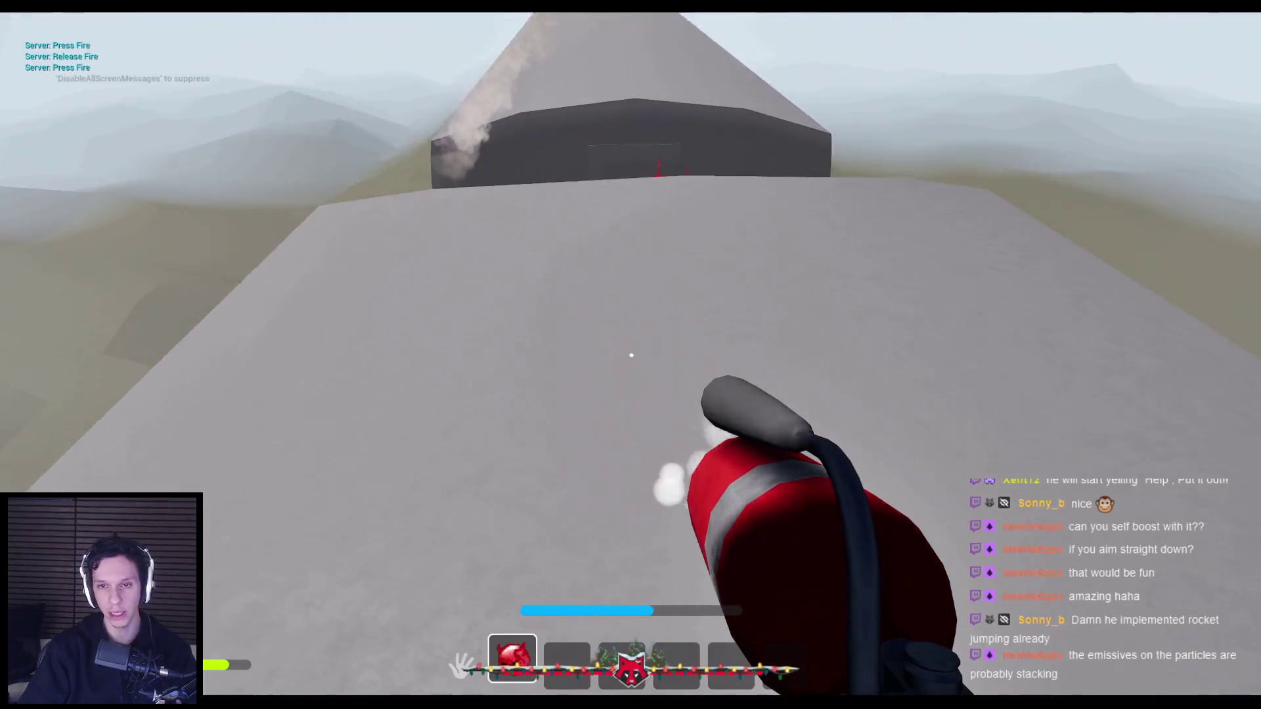
click(631, 355)
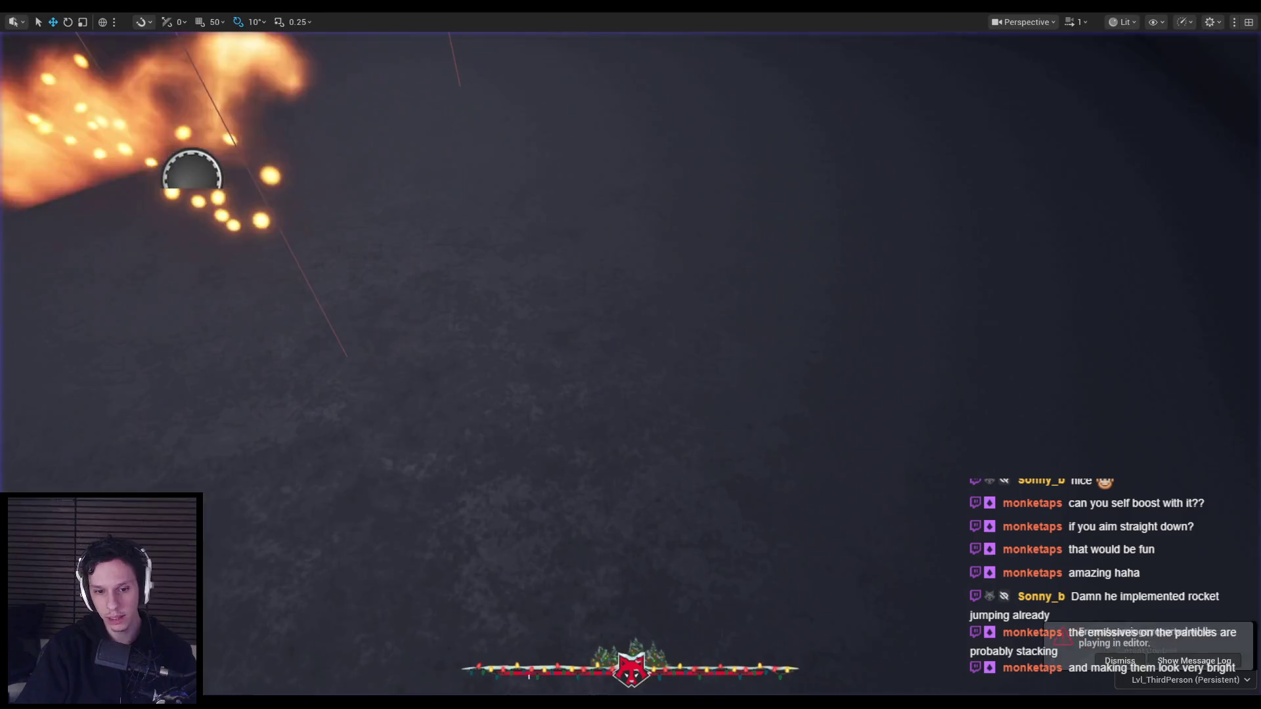
Stop the play test and review FireExtinguisherLiquid's emitter, spawn and Initialize Particle settings, keeping Direct Set colour
key(Escape)
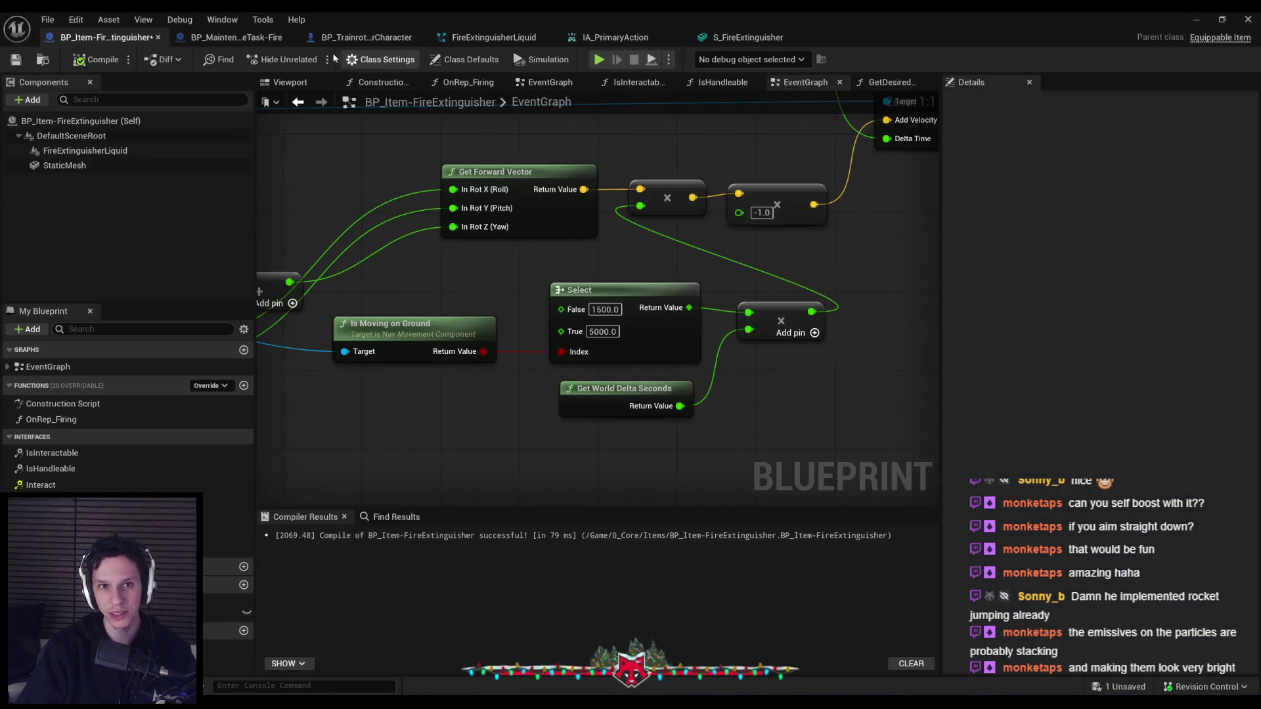
click(491, 43)
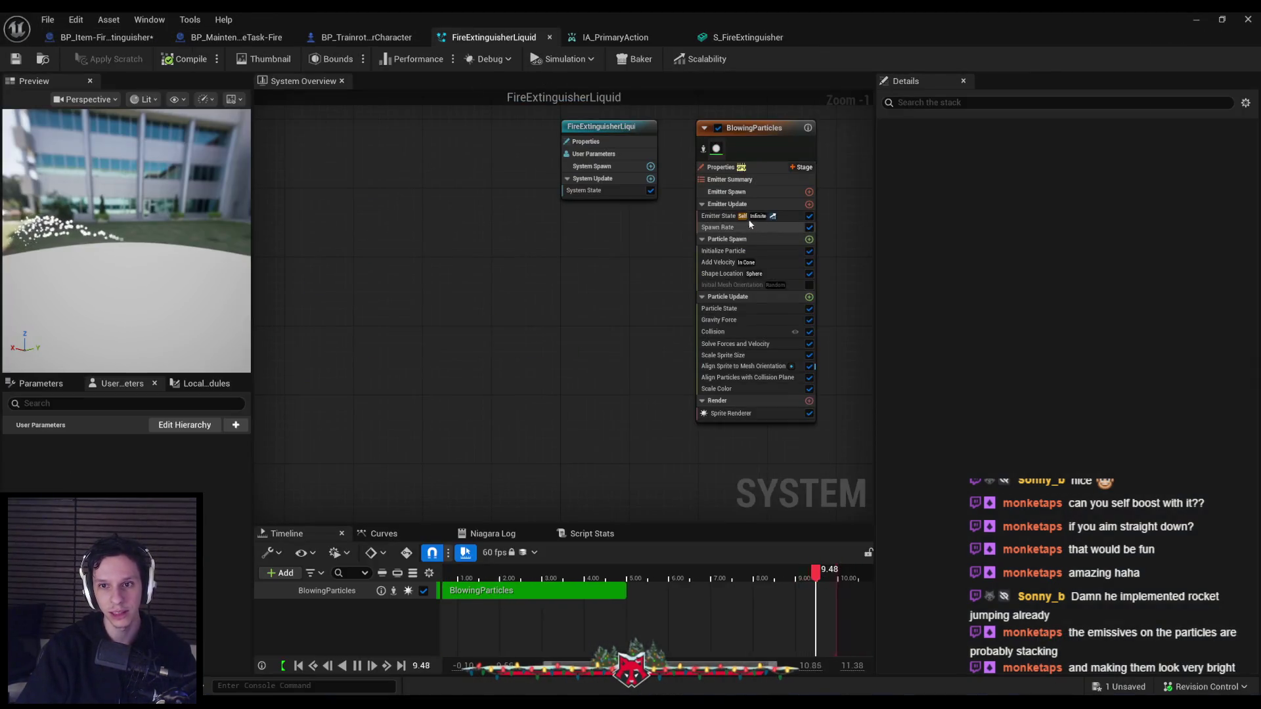
scroll(729, 222, up, 1)
click(719, 223)
click(718, 232)
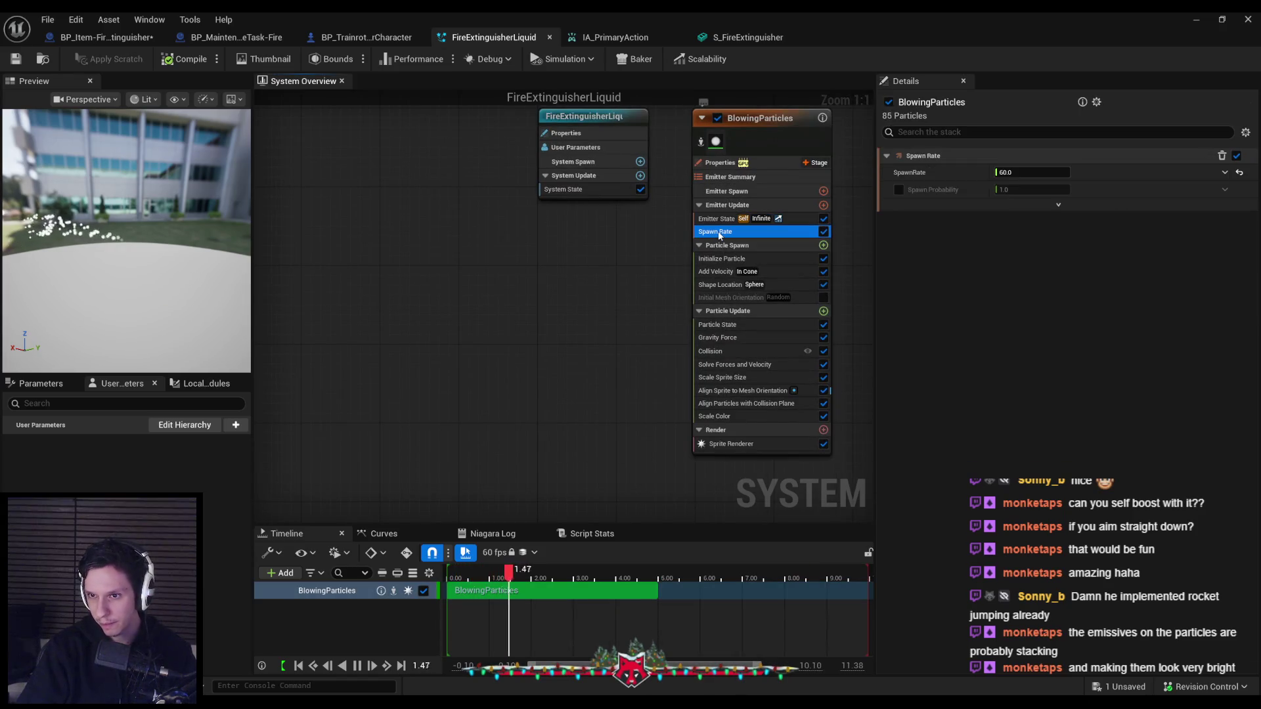
click(729, 259)
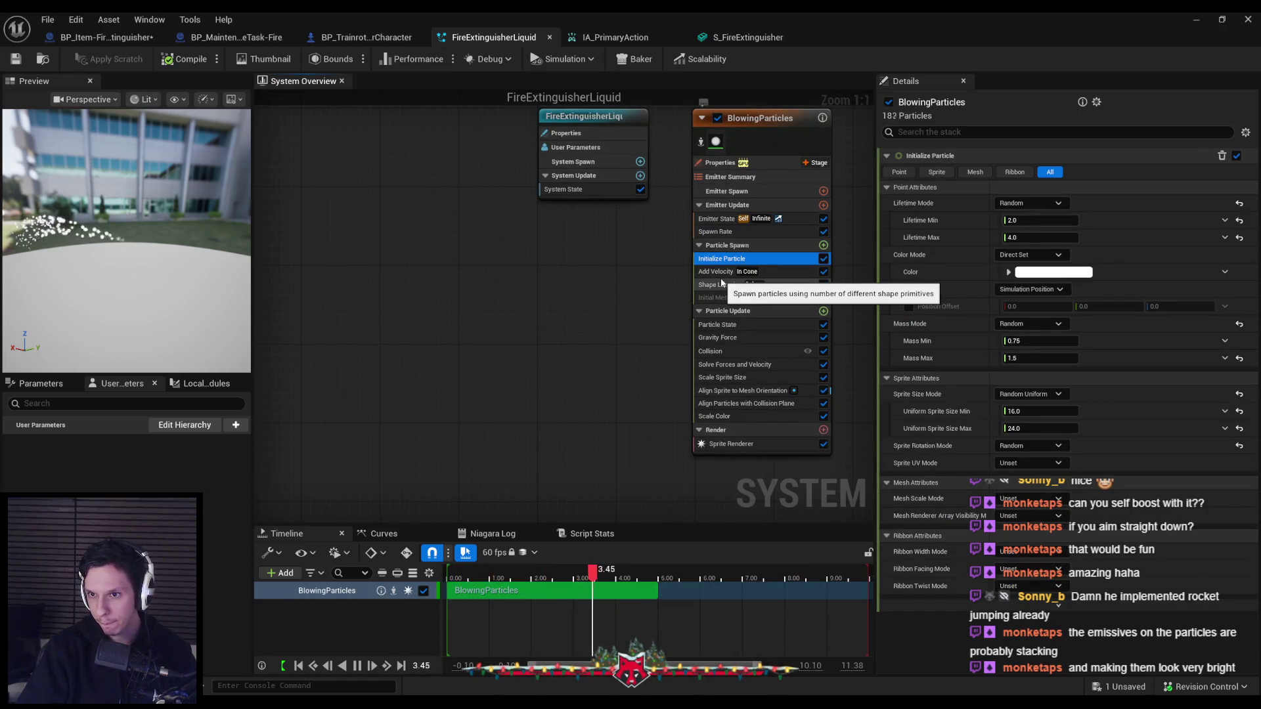
click(1027, 256)
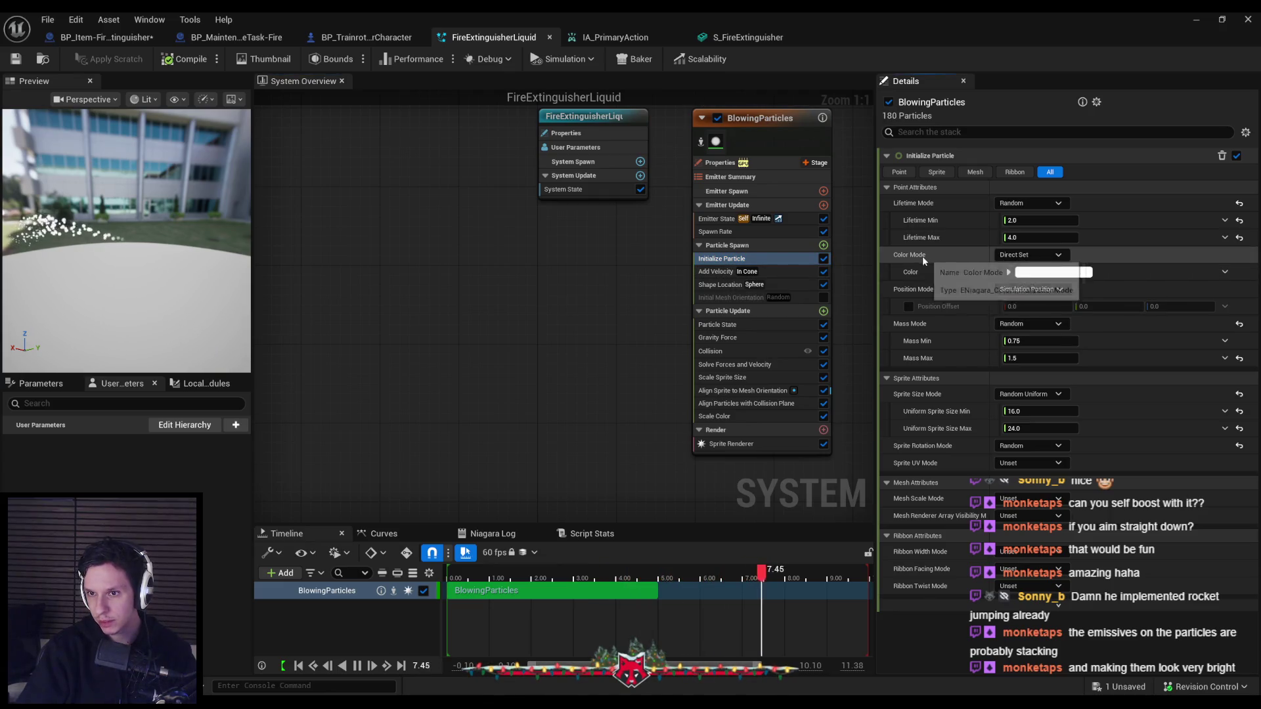
click(942, 278)
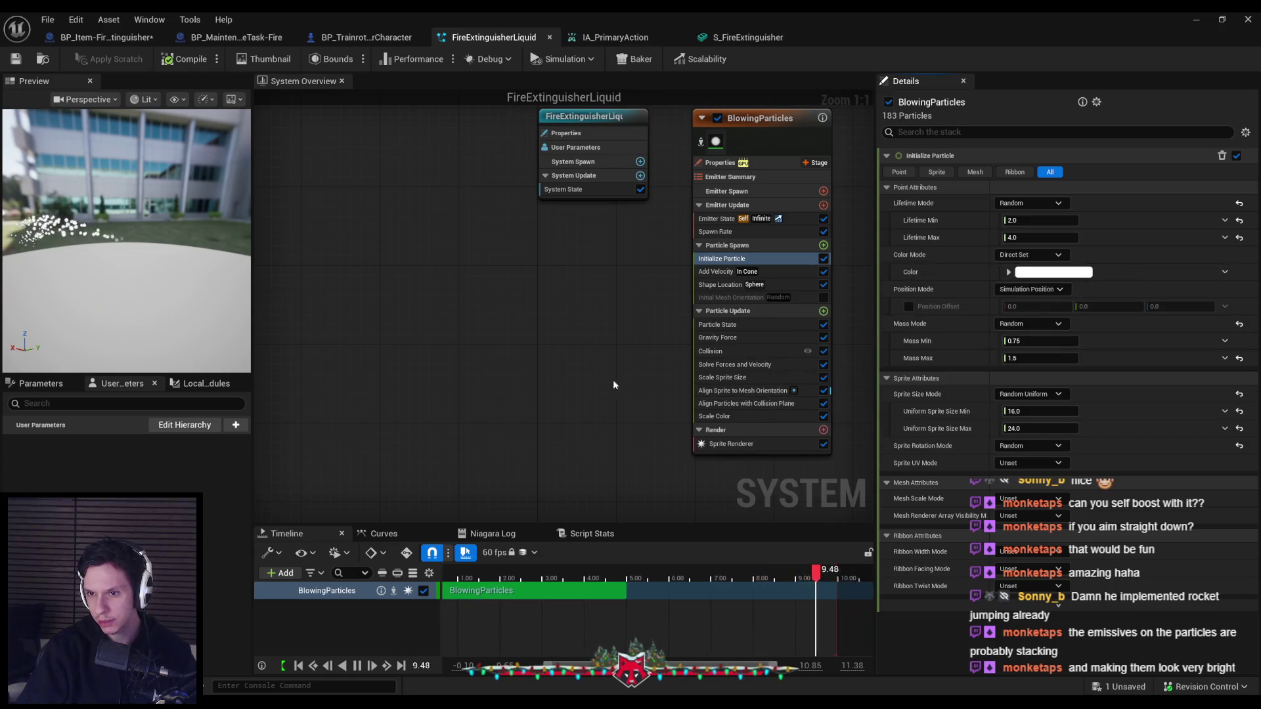
Browse the emitter's modules: Particle State, collision, sprite size, Scale Color, Solve Forces and Velocity
key(Home)
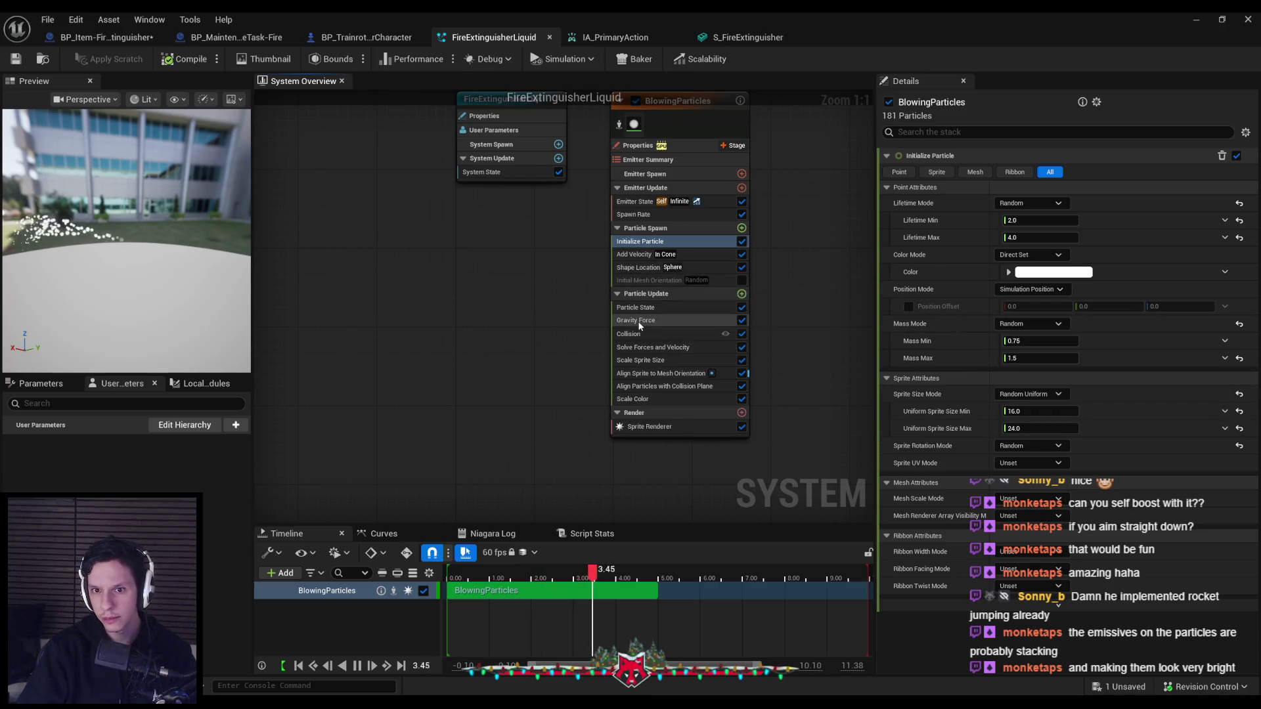
click(637, 309)
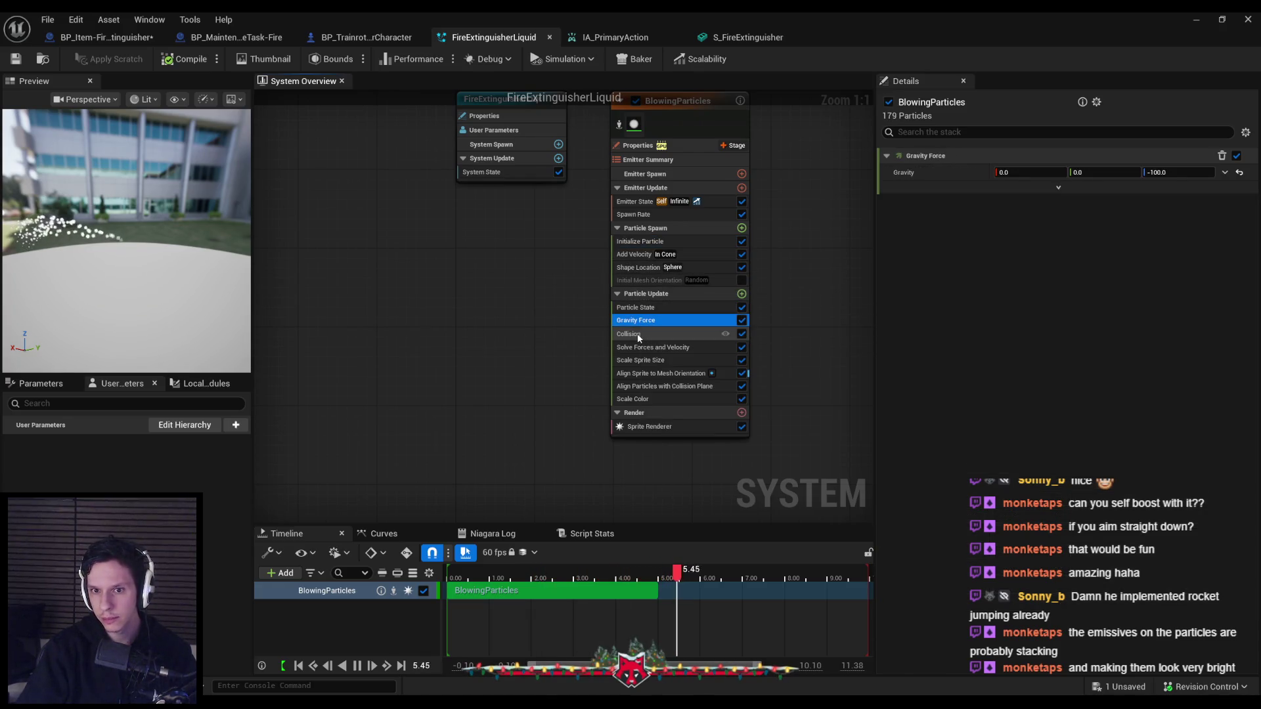
click(638, 335)
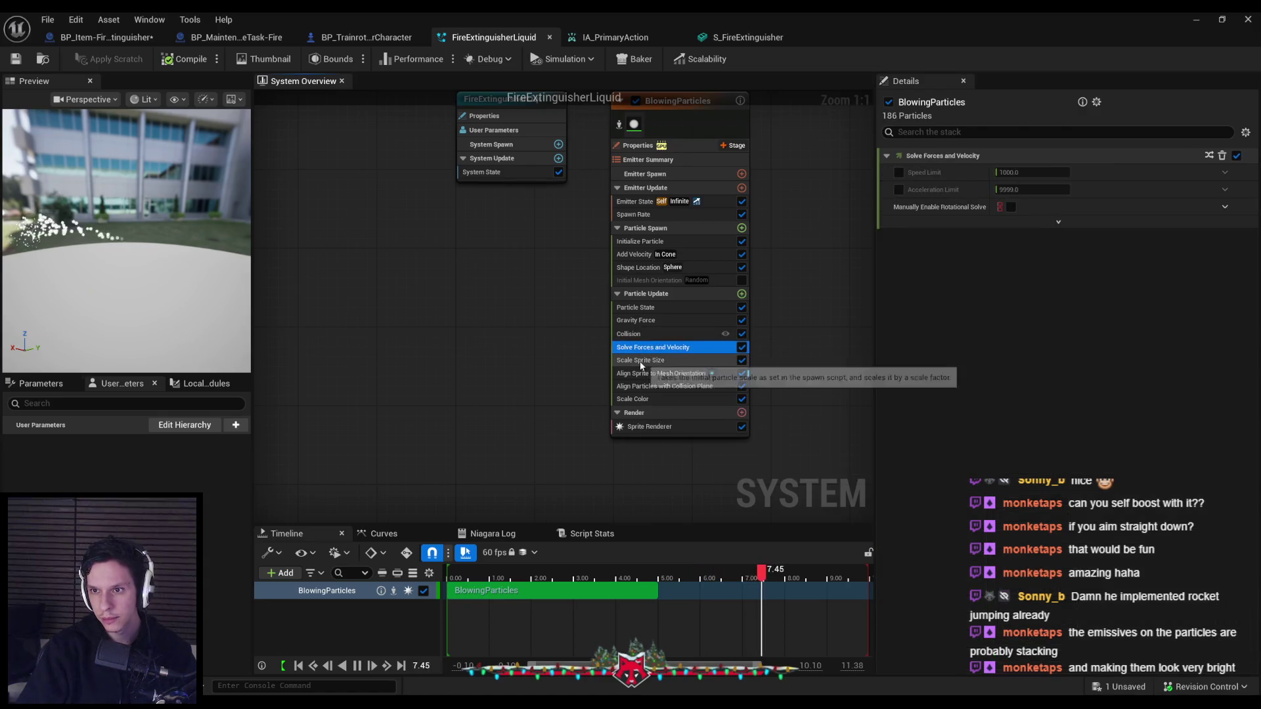
click(642, 361)
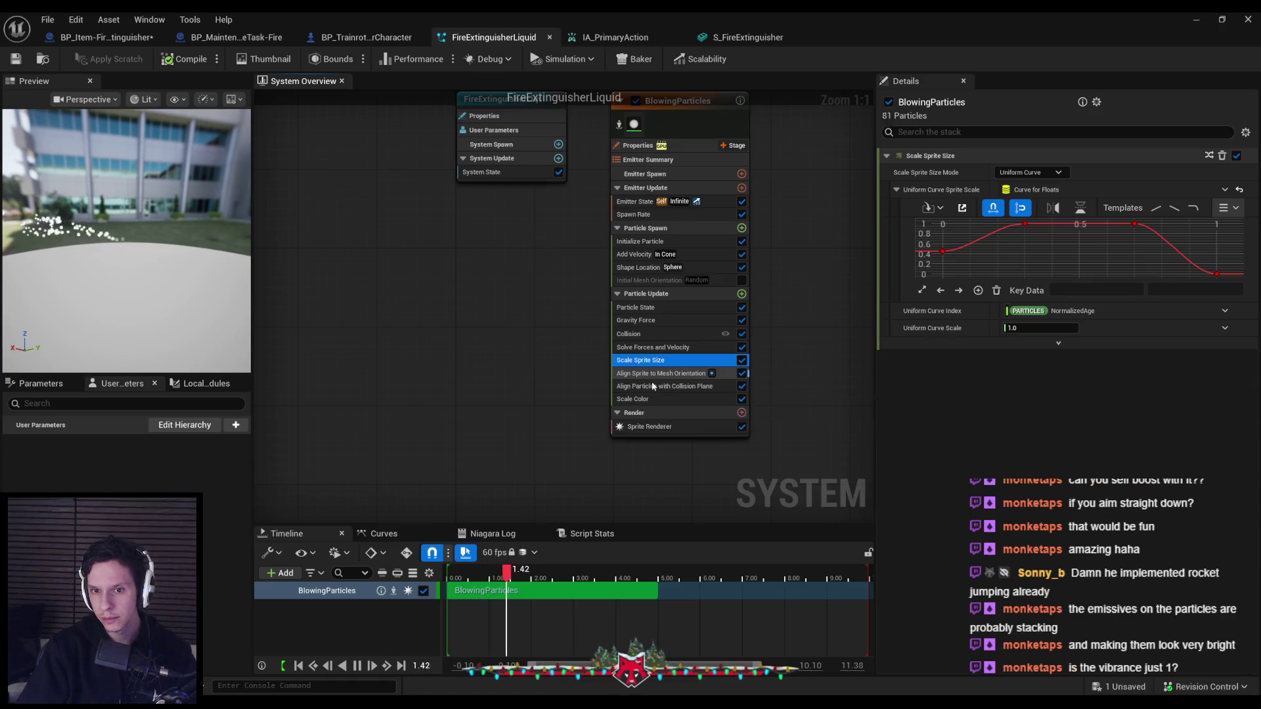
click(652, 399)
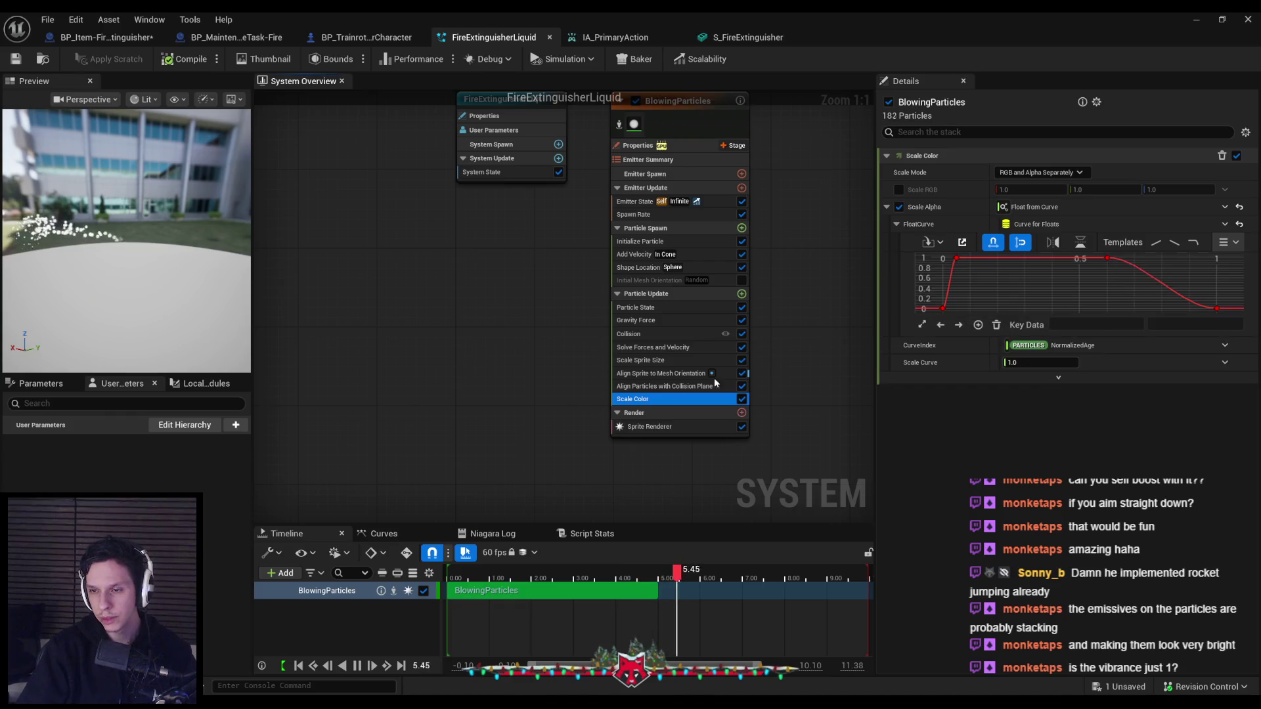
click(638, 386)
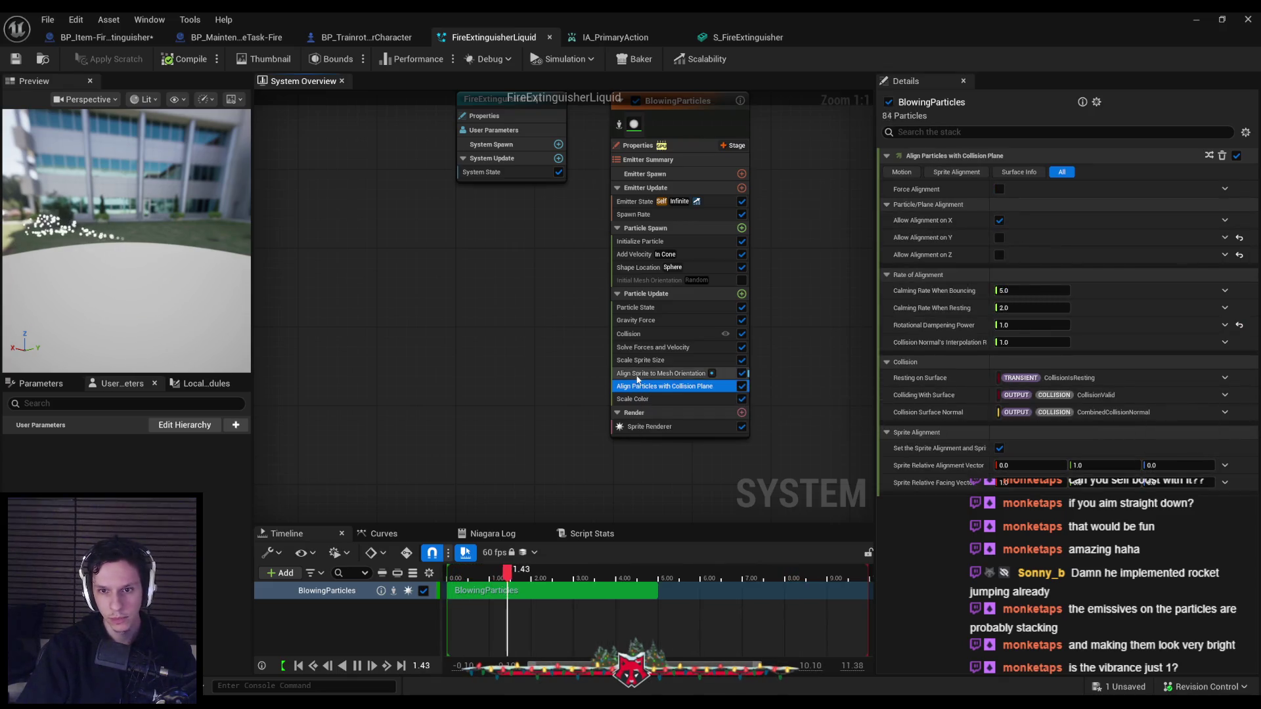
click(637, 373)
click(639, 347)
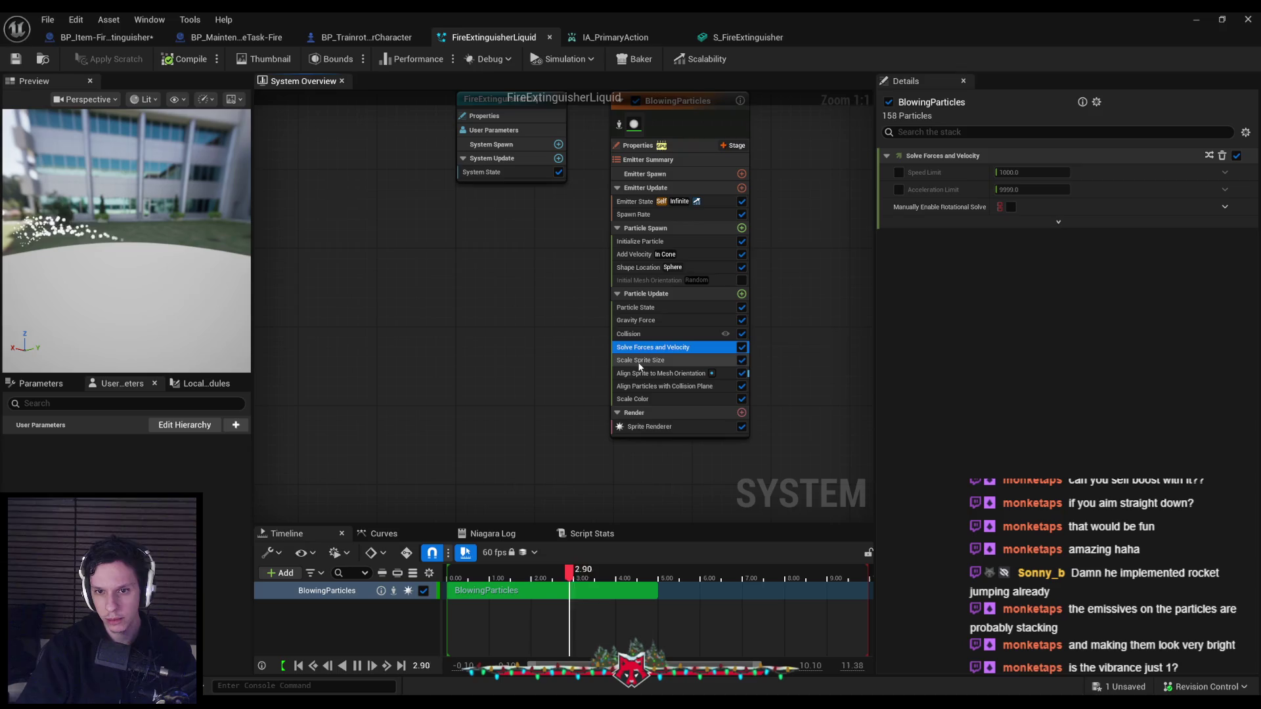
Set Initialize Particle's colour to dark grey RGB 0.115 and start a play session
click(634, 242)
click(1028, 272)
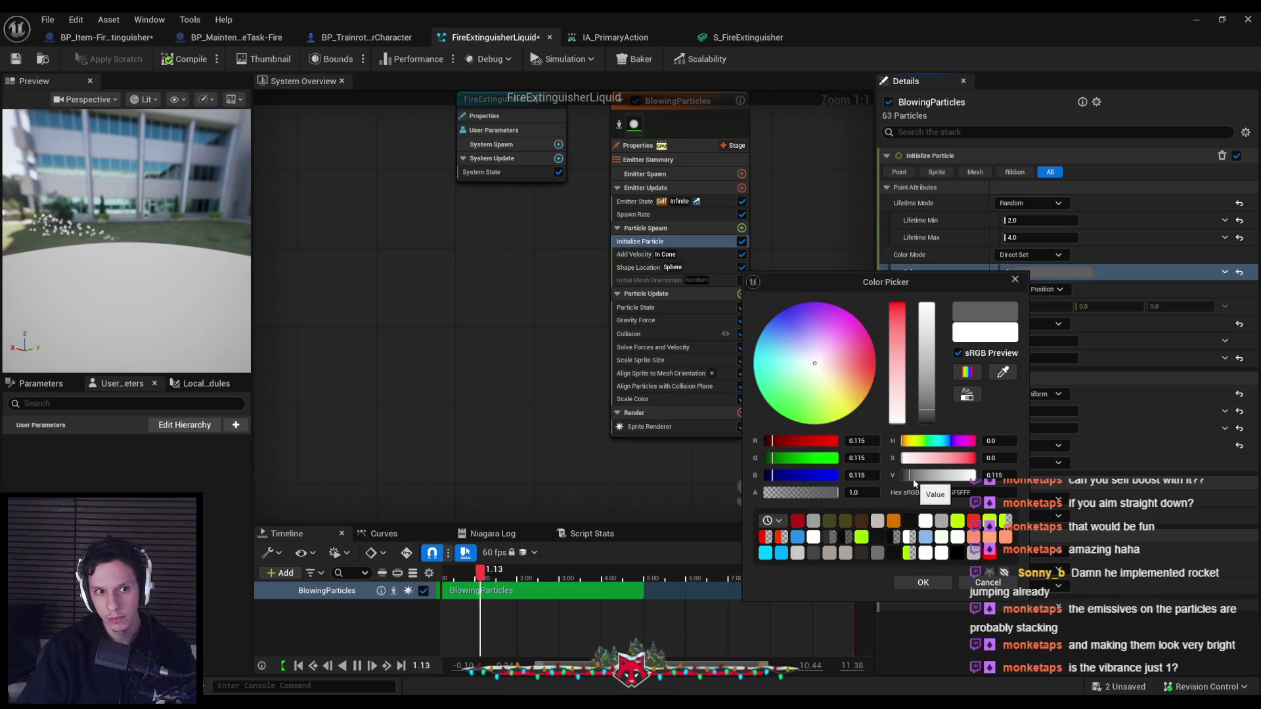
click(915, 582)
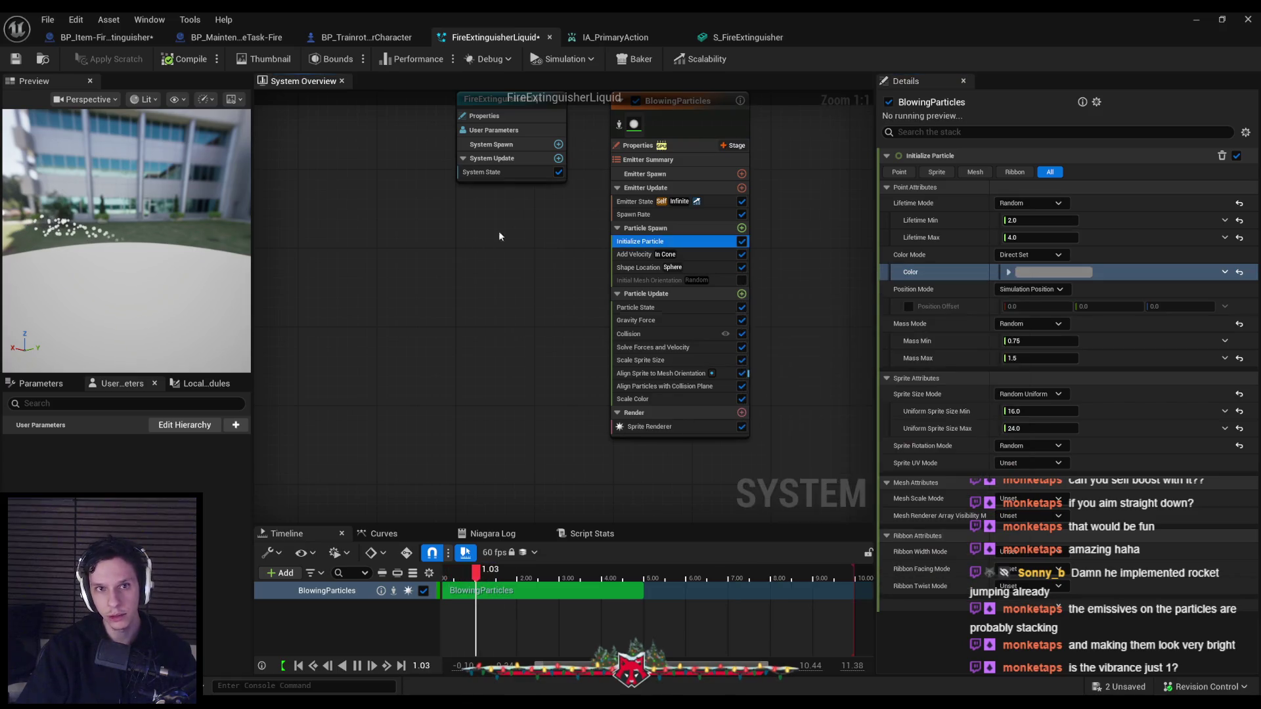
click(1195, 19)
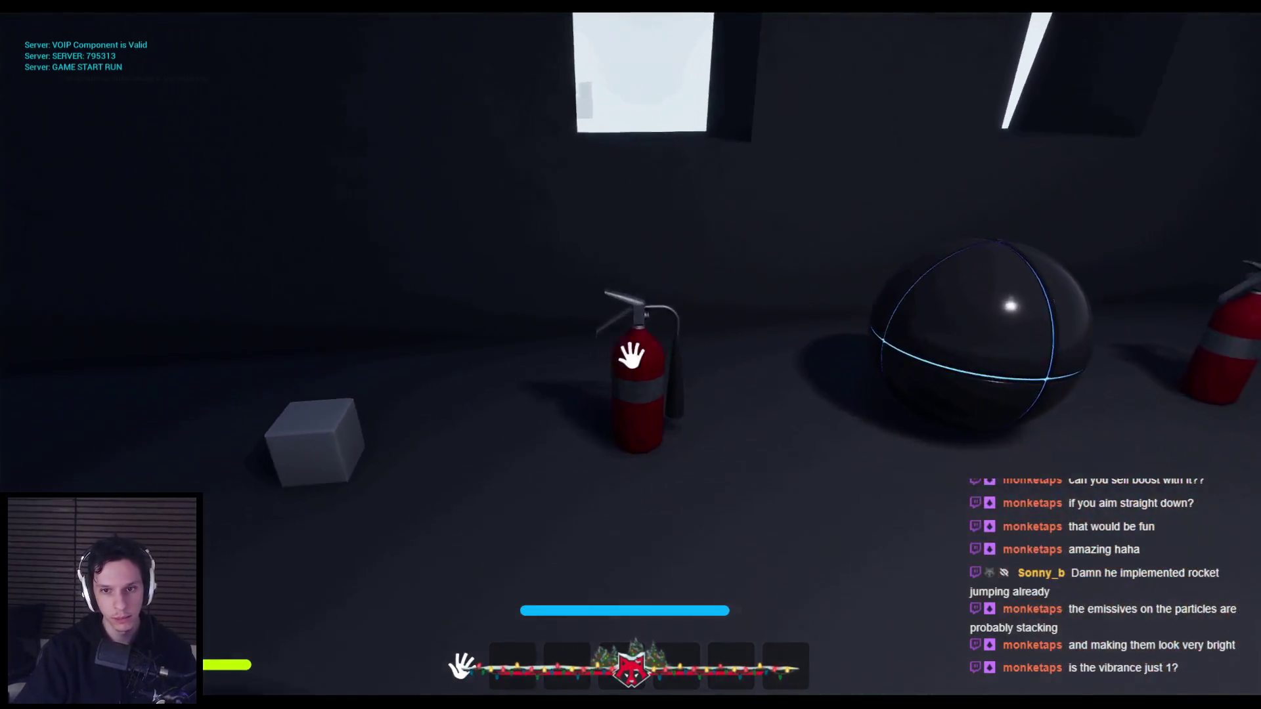
Pick up the extinguisher, spray foam at the fire twice, then stop the play session
key(e)
click(631, 355)
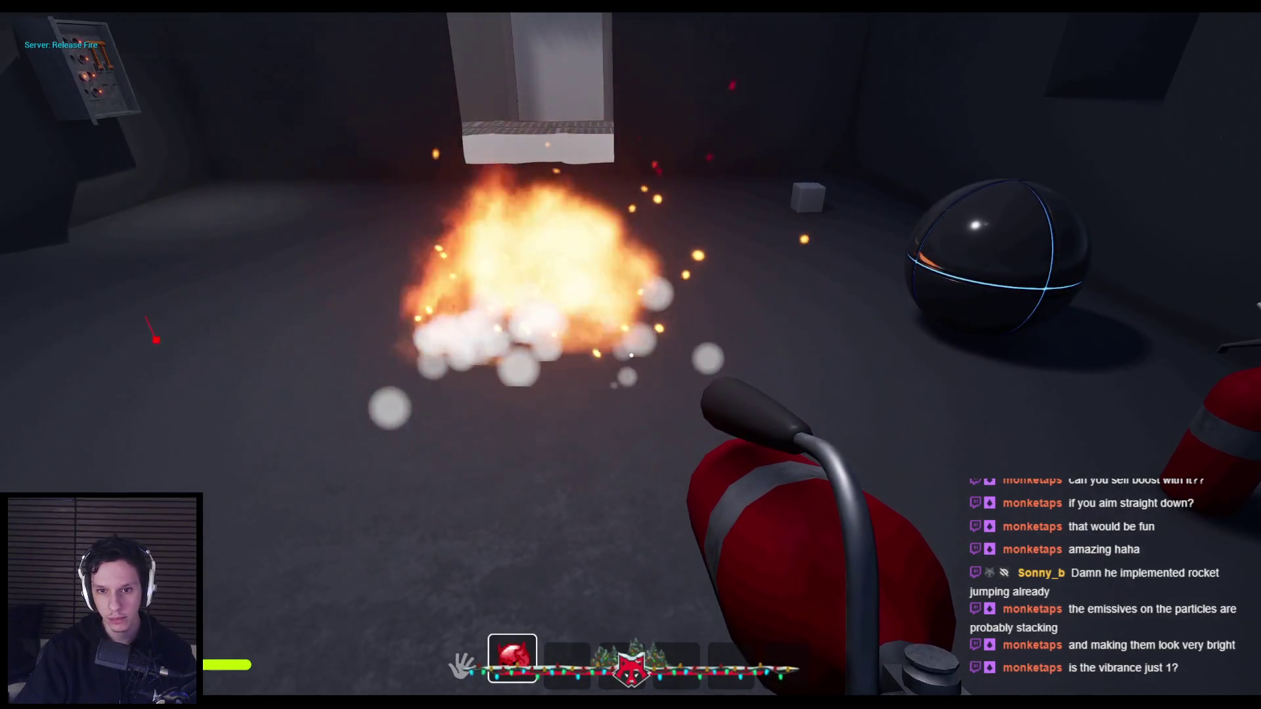
click(631, 355)
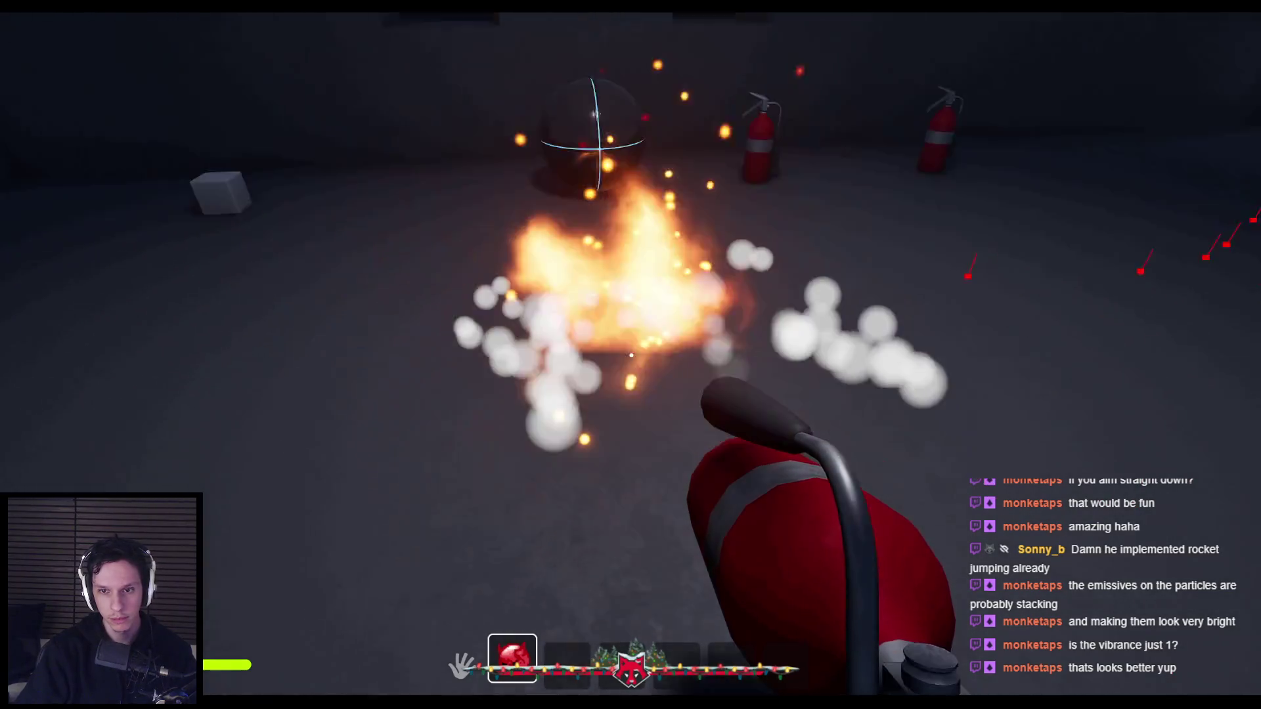
key(Escape)
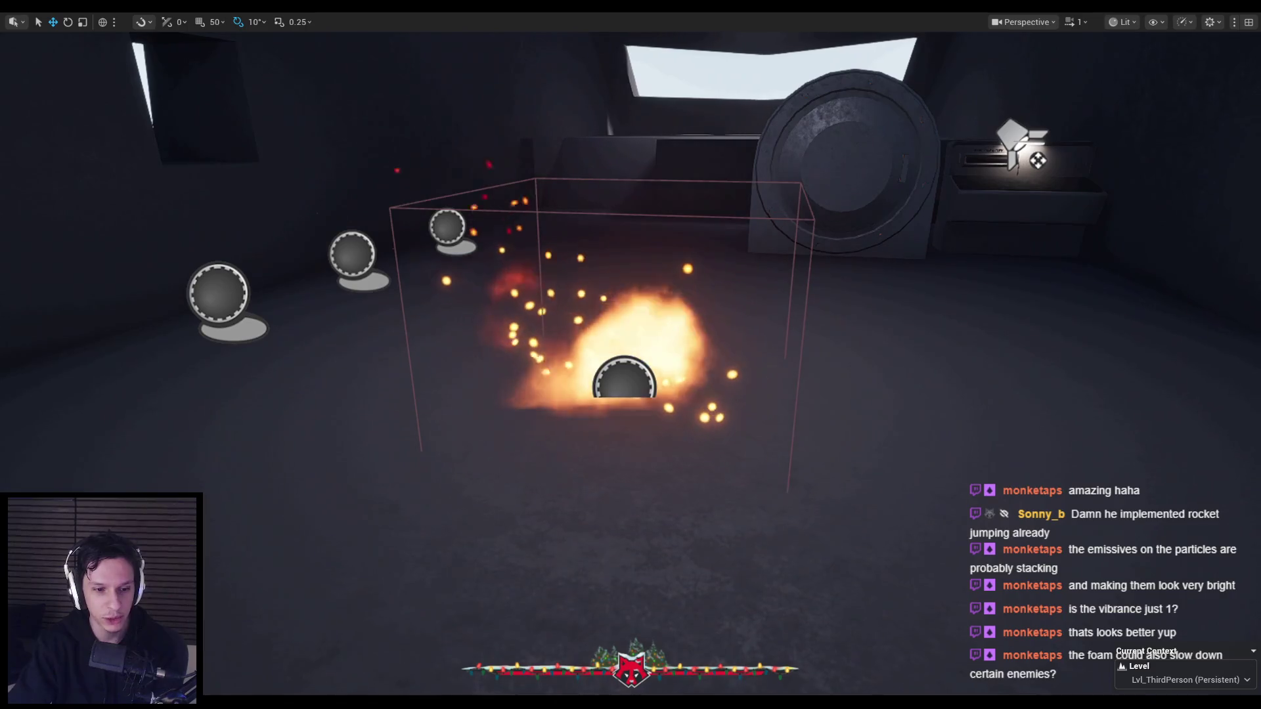
In Trello, open the Fire actor maintenance card, rename it Fire Extinguisher, and add a checklist
key(alt+Tab)
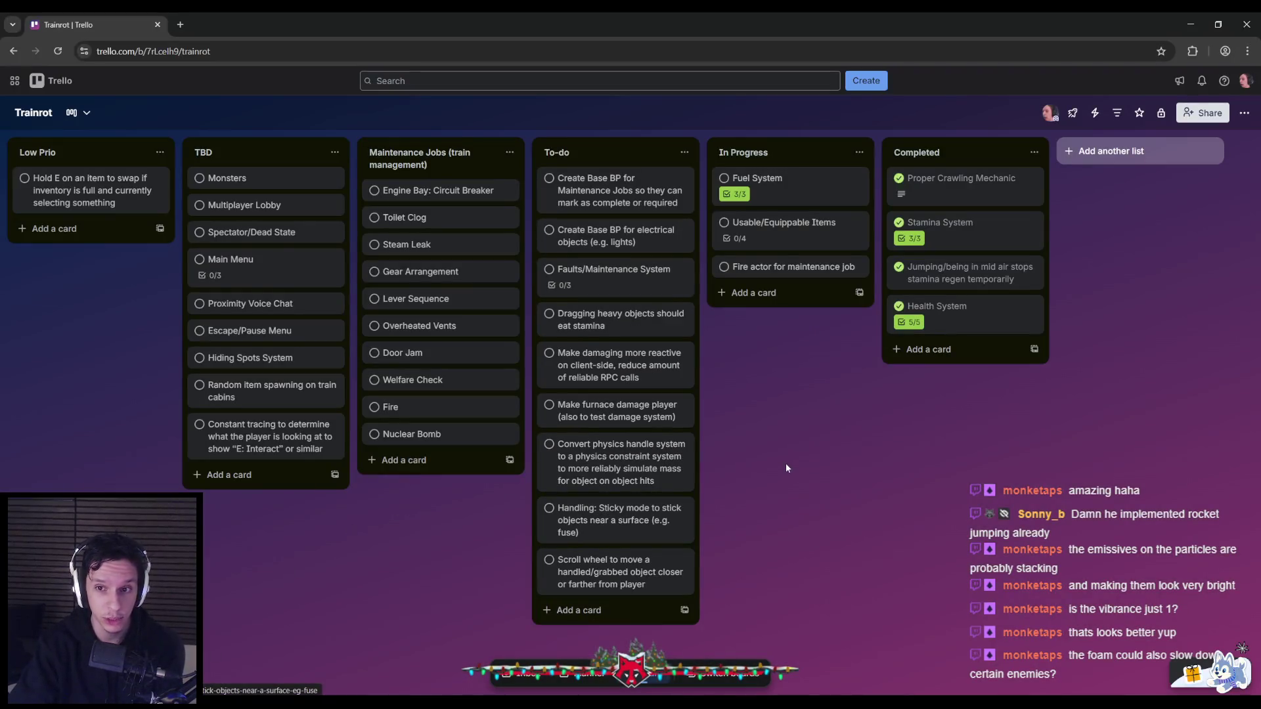
click(772, 276)
click(509, 192)
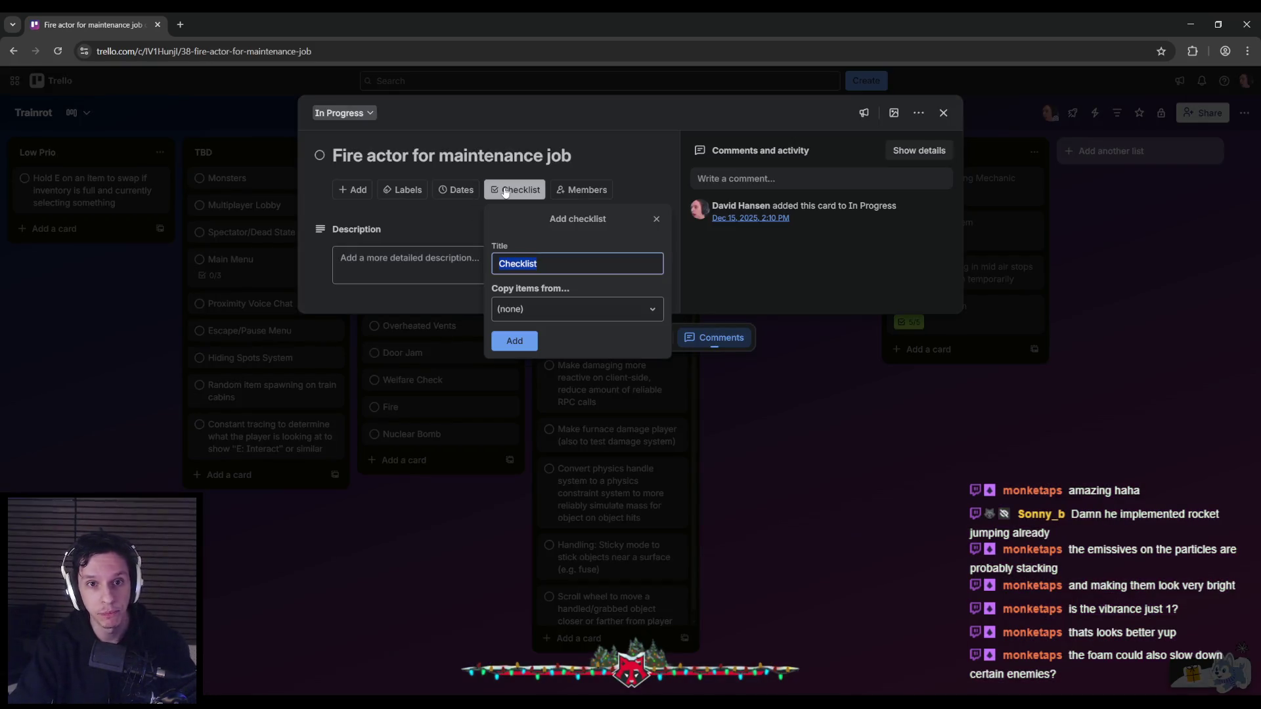
key(Return)
click(577, 158)
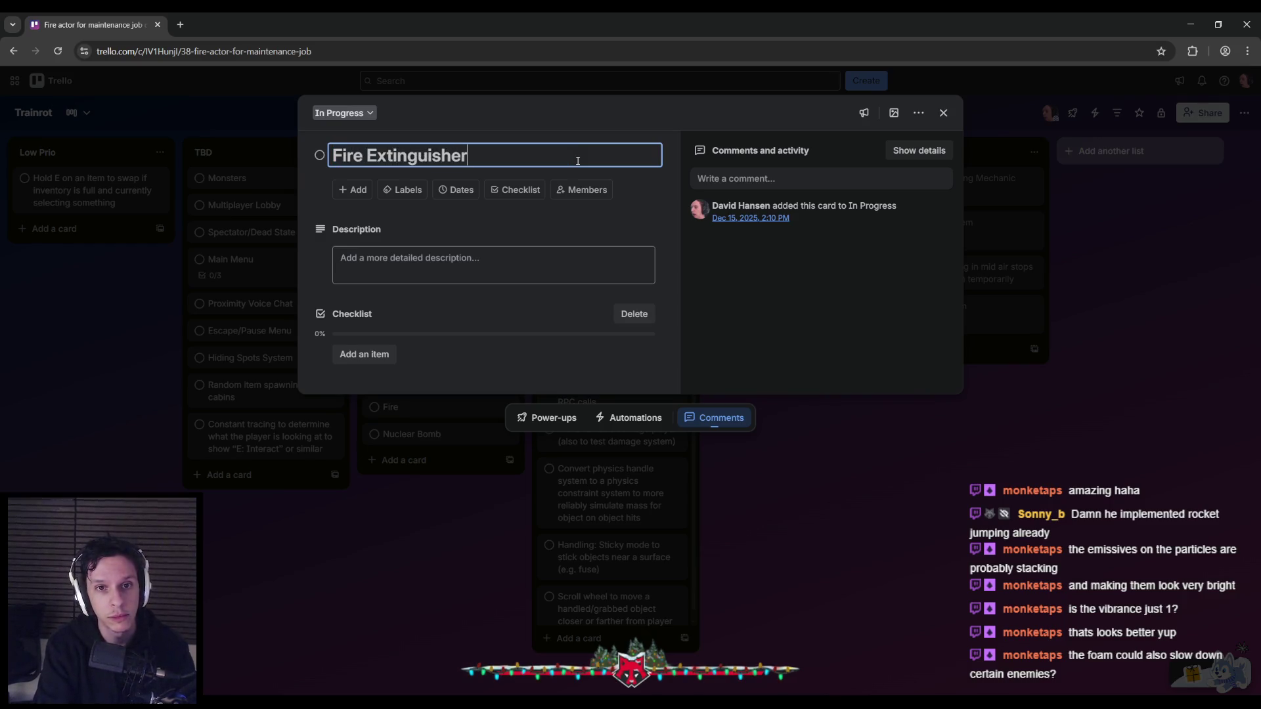
Add checklist items: Using up ammo variable, Shaking to replenish, shaking explodes extinguisher, Proper replication for shaking
click(369, 356)
text(Using up ammo variable)
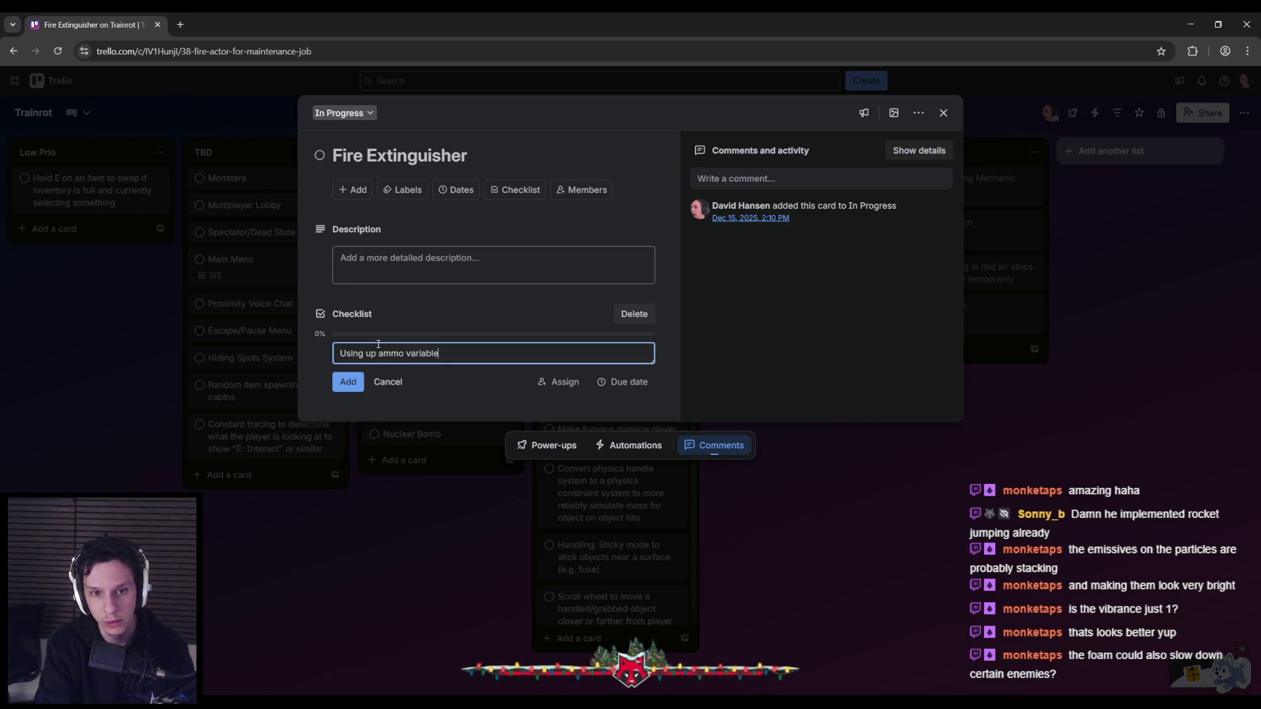
key(Return)
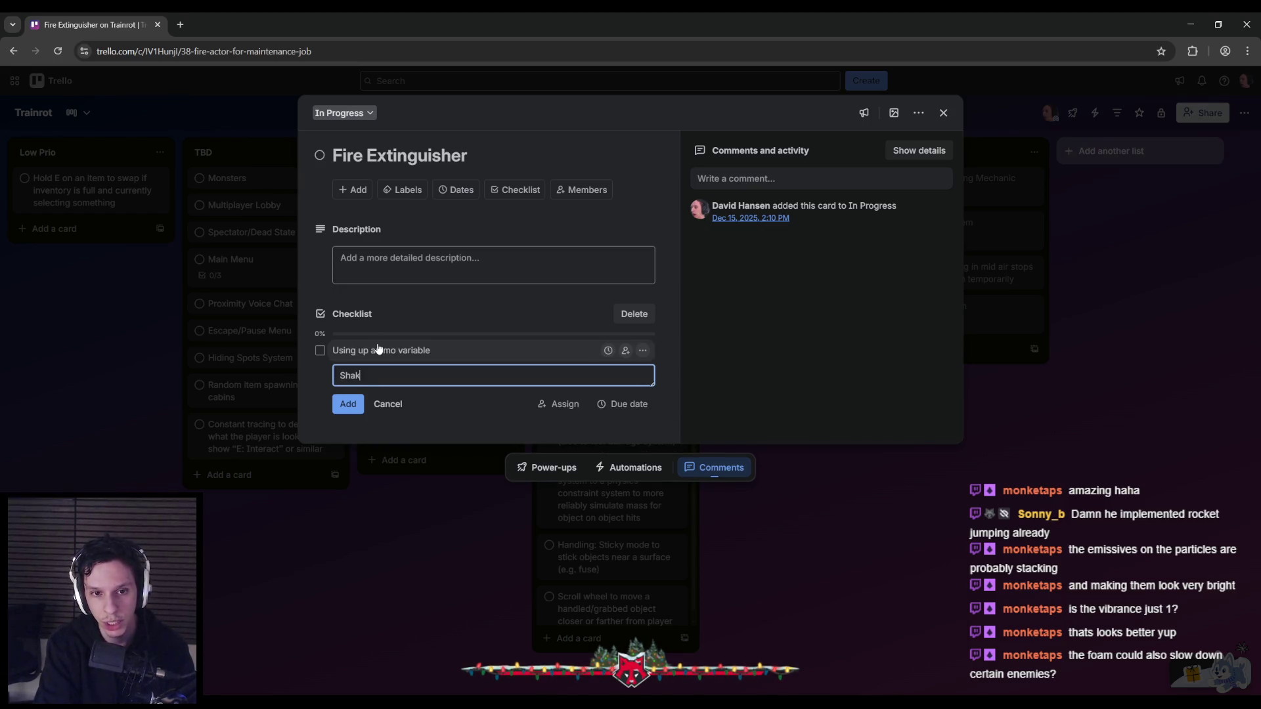
text(sh)
key(Return)
text(Shak)
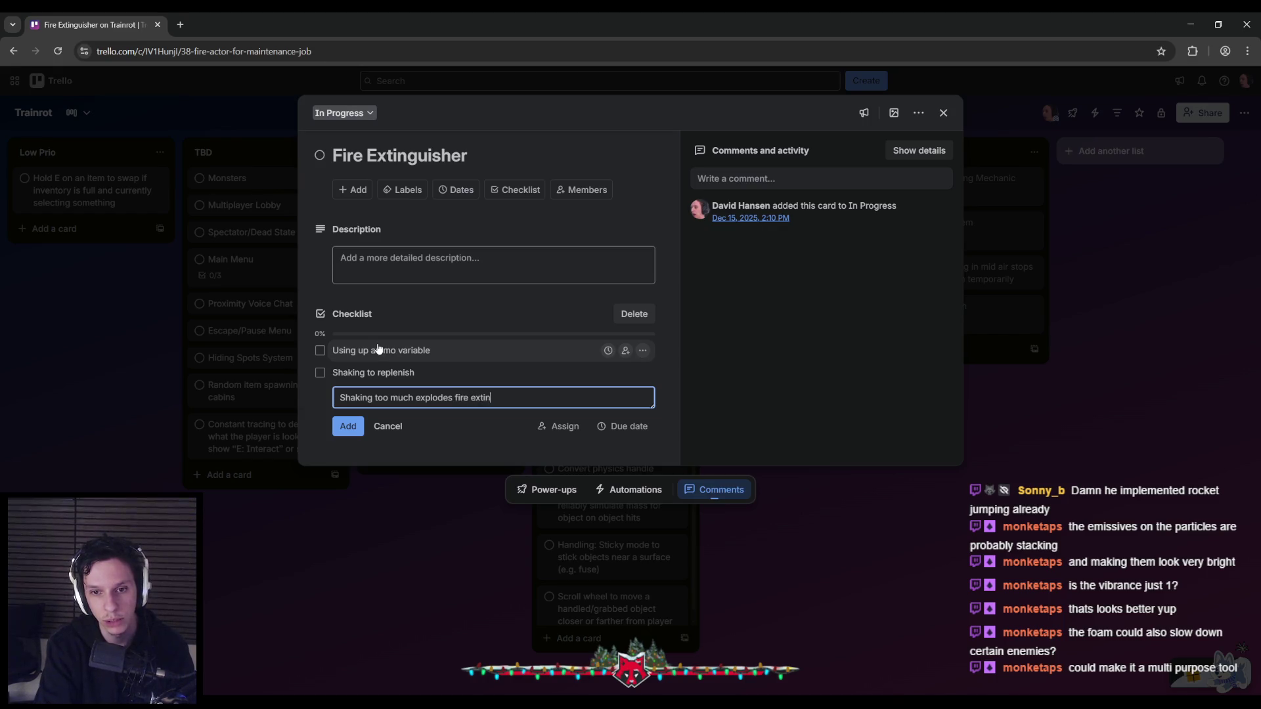
text(er)
key(Return)
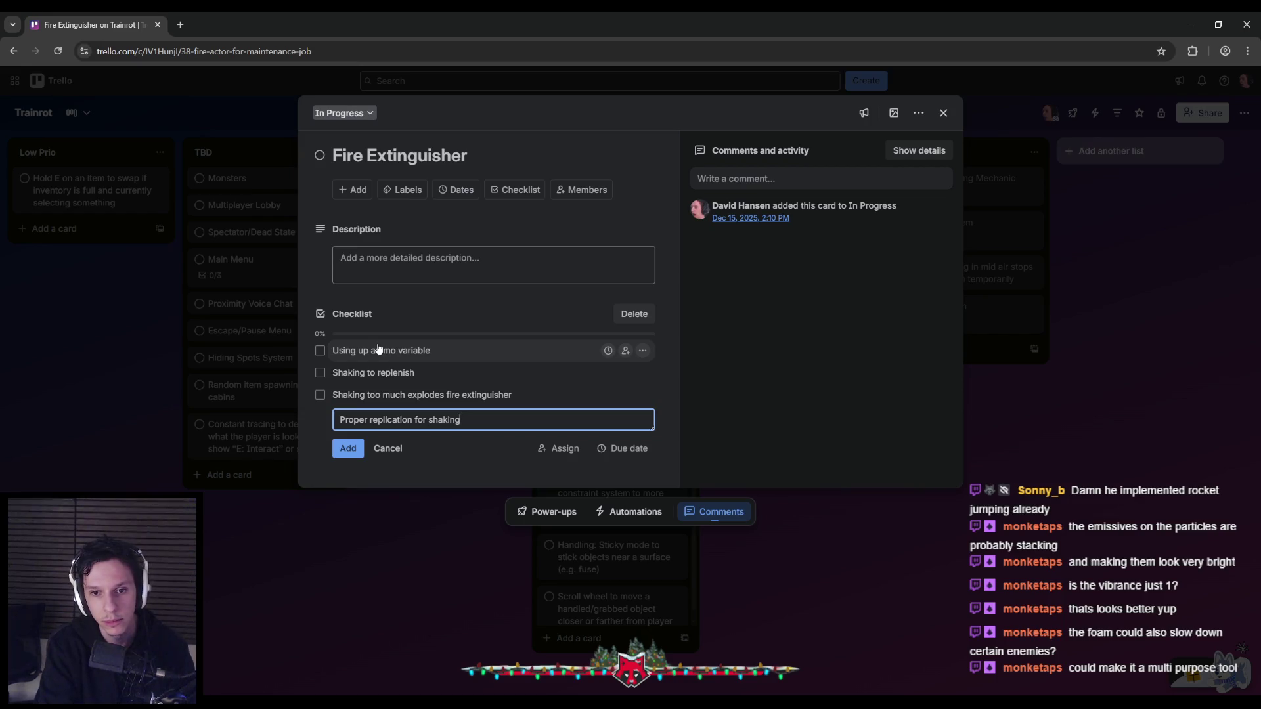
key(Return)
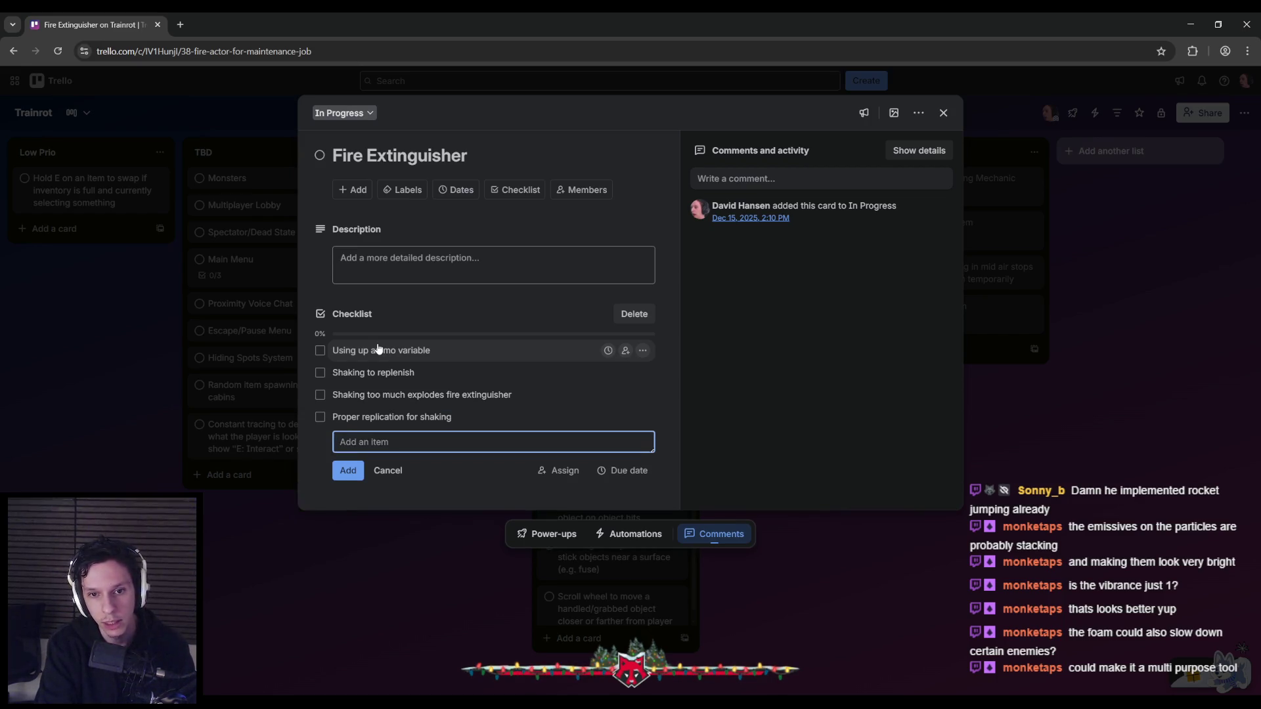